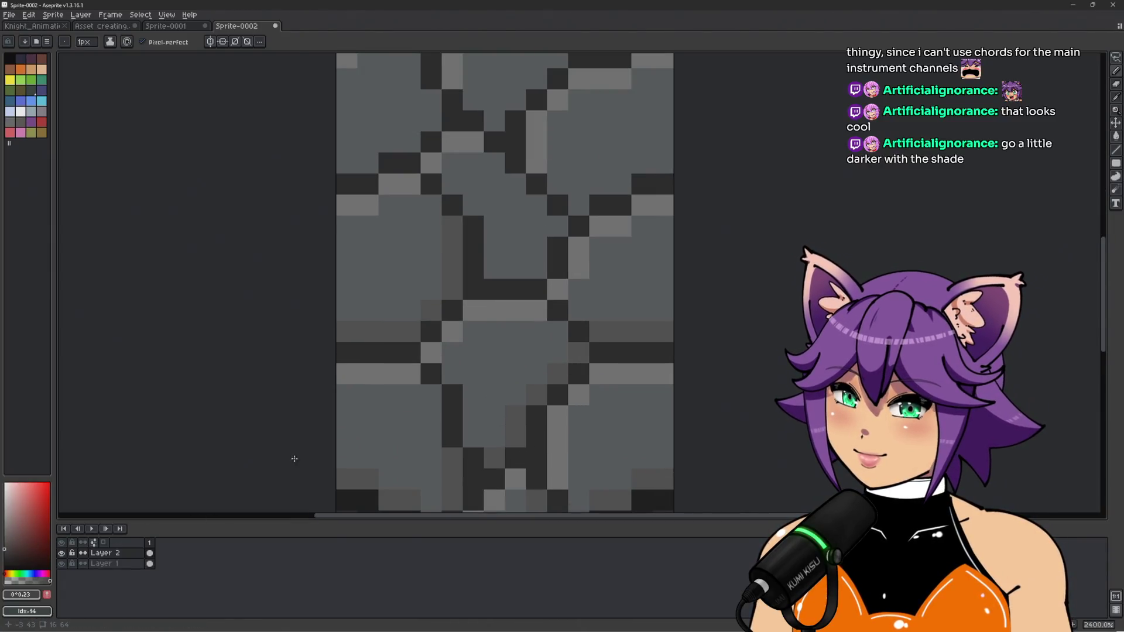
# Refill the stones' mid-grey shade with a darker grey using the Paint Bucket
pyautogui.press('g')
pyautogui.click(403, 332)
pyautogui.scroll(-5, 406, 334)
pyautogui.scroll(-4, 406, 334)
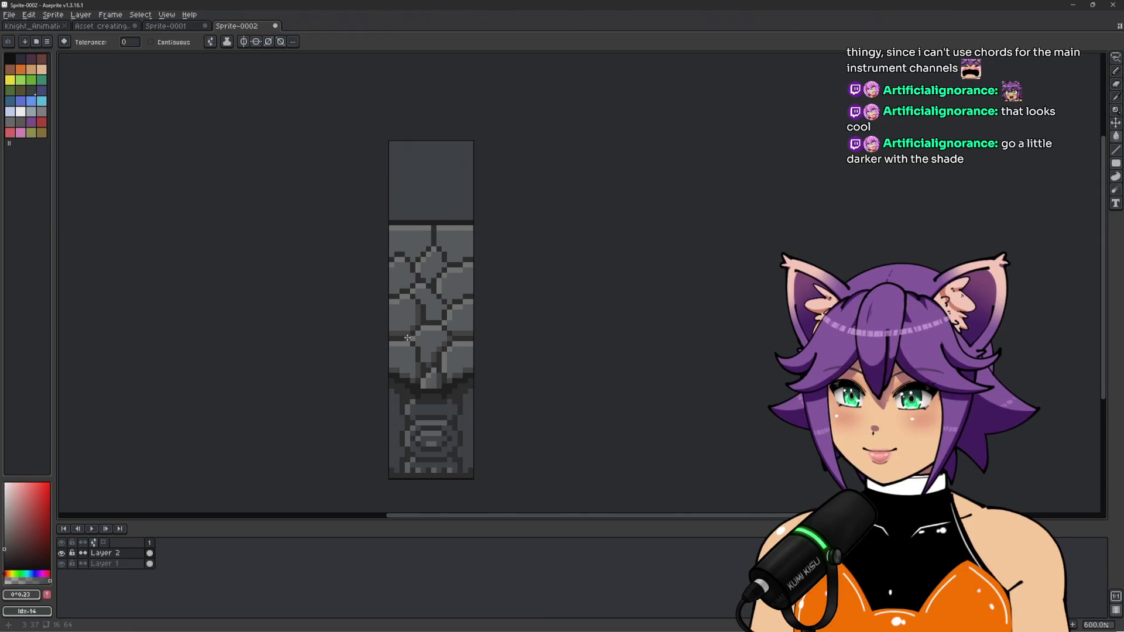
pyautogui.scroll(7, 453, 382)
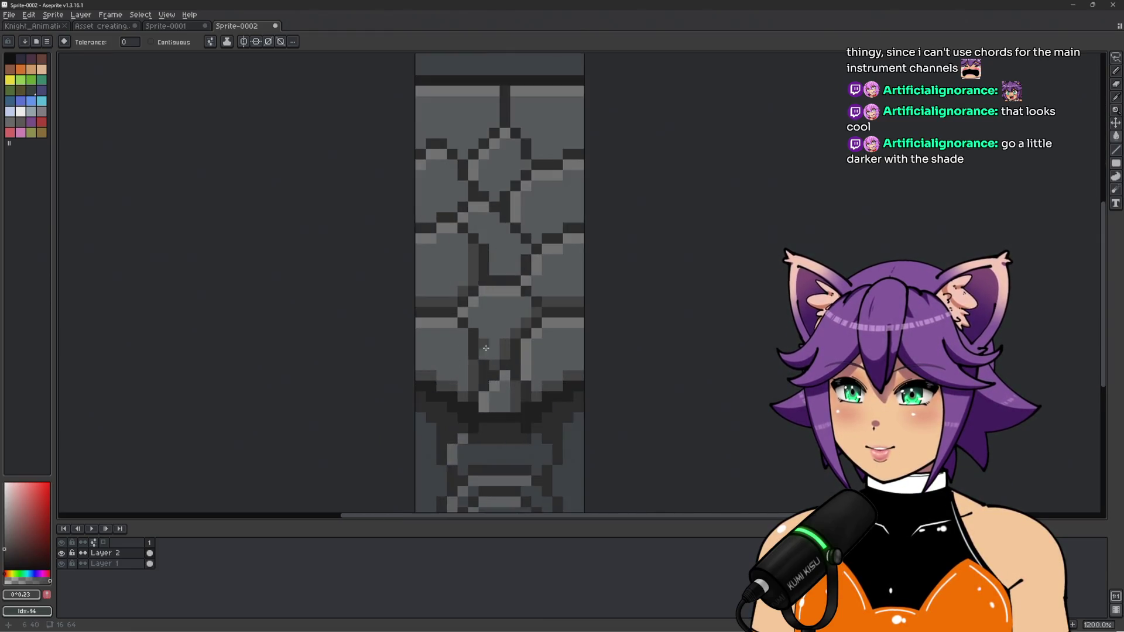
# With the Pencil, darken shadow-edge pixels on the stones and a grout pixel near the top
pyautogui.press('b')
pyautogui.scroll(-2, 457, 400)
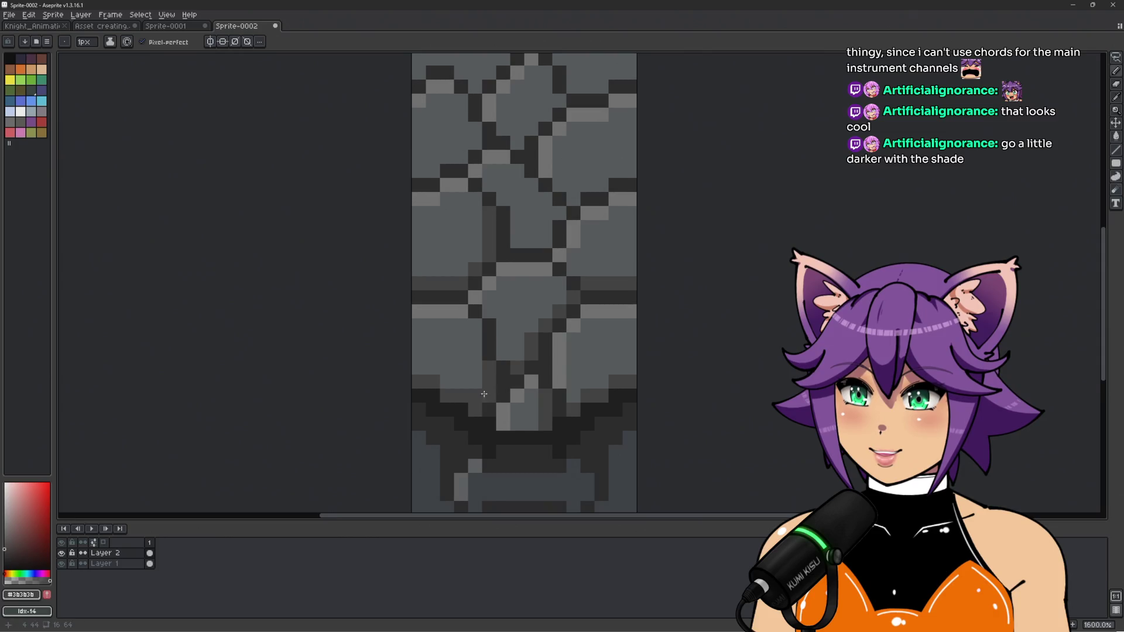
pyautogui.scroll(-3, 609, 352)
pyautogui.scroll(1, 544, 366)
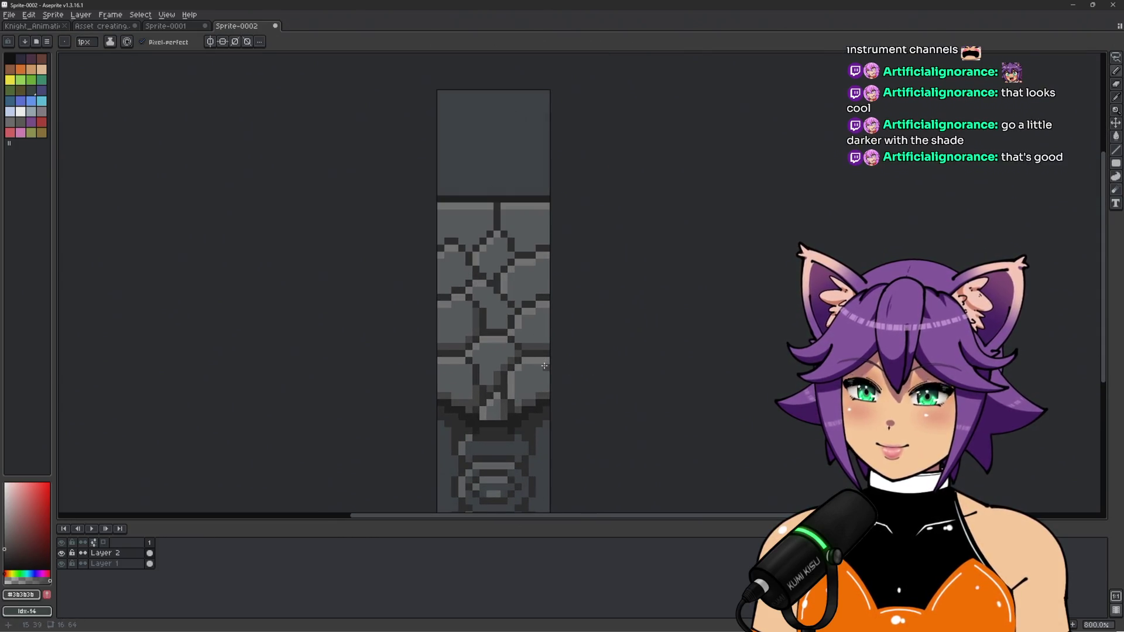
pyautogui.scroll(1, 495, 398)
pyautogui.scroll(-3, 533, 409)
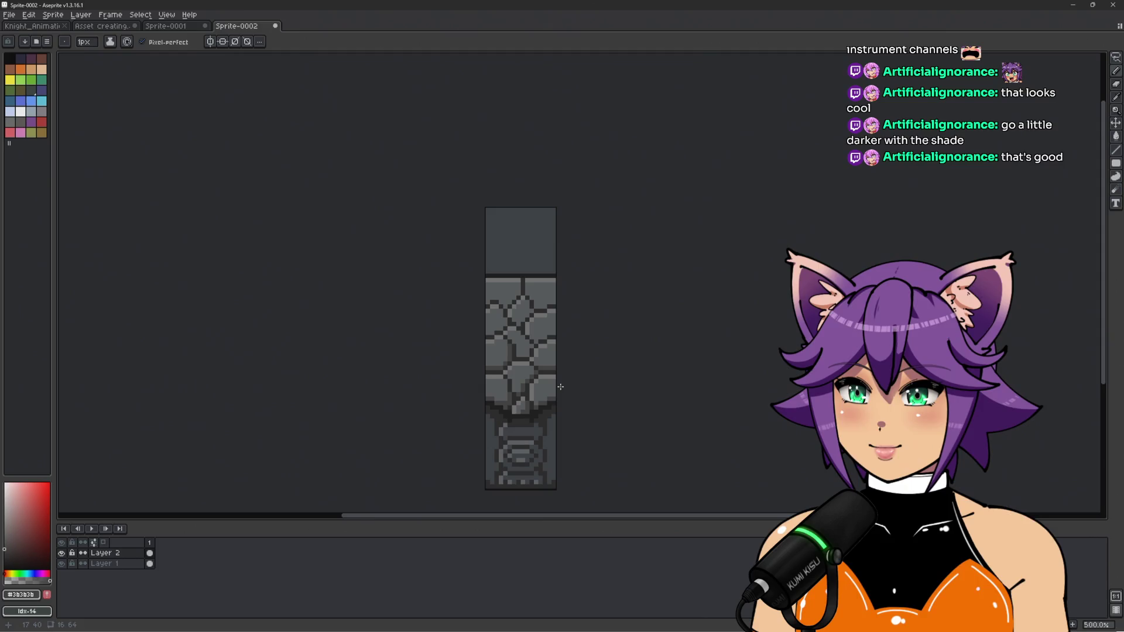
pyautogui.scroll(3, 553, 392)
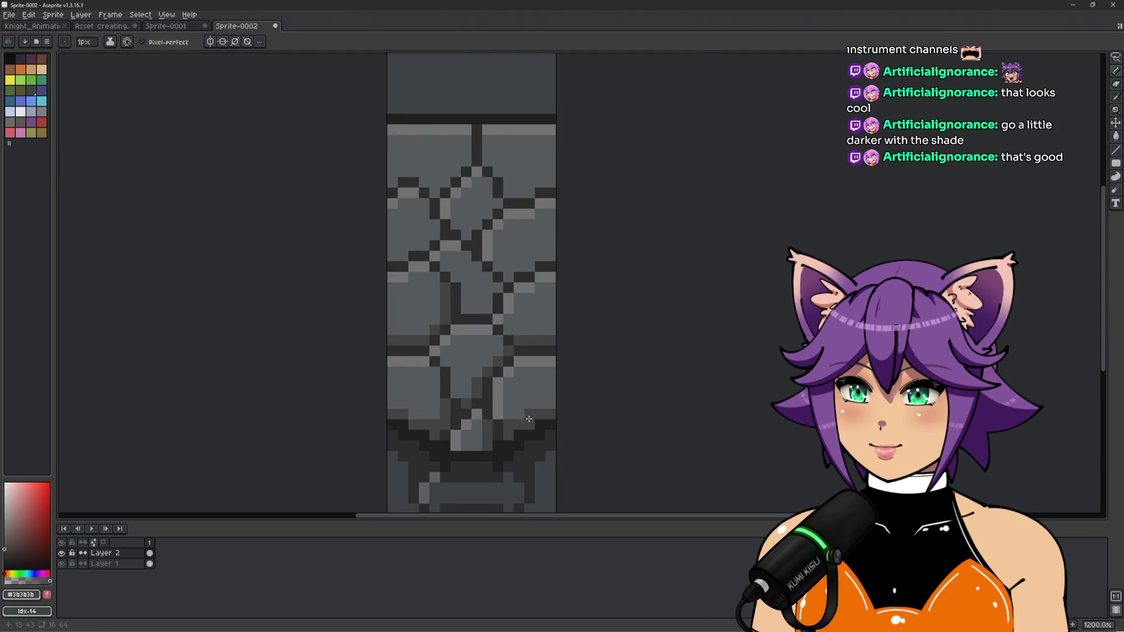
pyautogui.scroll(-3, 601, 377)
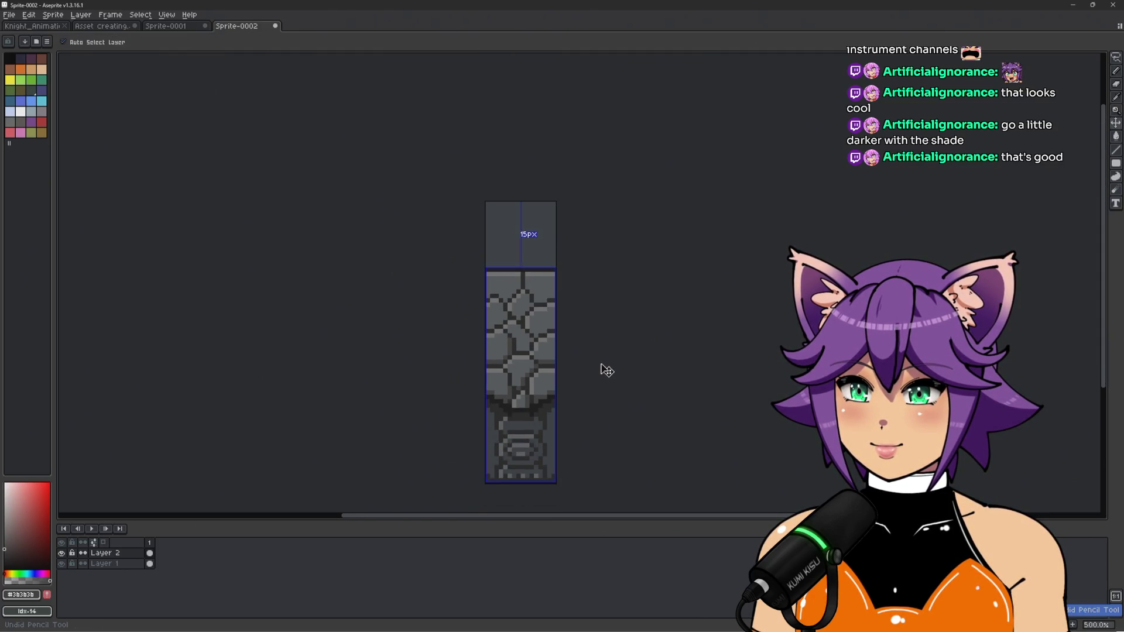
pyautogui.scroll(2, 540, 352)
pyautogui.scroll(3, 520, 340)
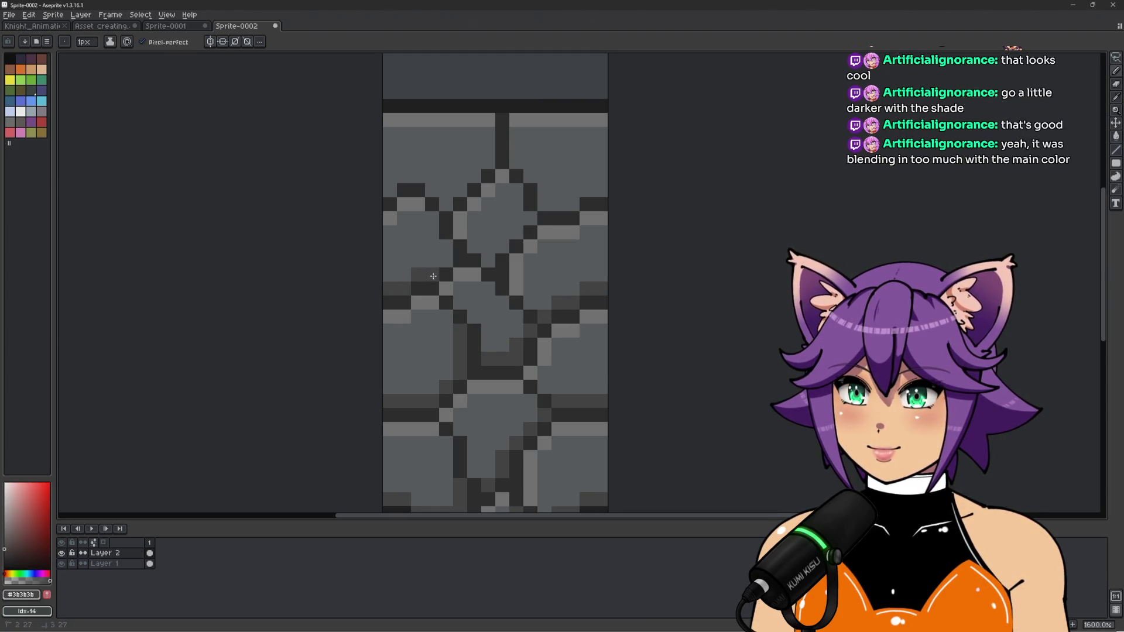
pyautogui.moveTo(502, 246); pyautogui.dragTo(491, 259)
pyautogui.moveTo(547, 183)
pyautogui.mouseDown()
pyautogui.moveTo(551, 254)
pyautogui.moveTo(579, 267)
pyautogui.moveTo(603, 260)
pyautogui.mouseUp()
pyautogui.moveTo(437, 265)
pyautogui.mouseDown()
pyautogui.moveTo(404, 260)
pyautogui.moveTo(446, 272)
pyautogui.mouseUp()
pyautogui.click(489, 218)
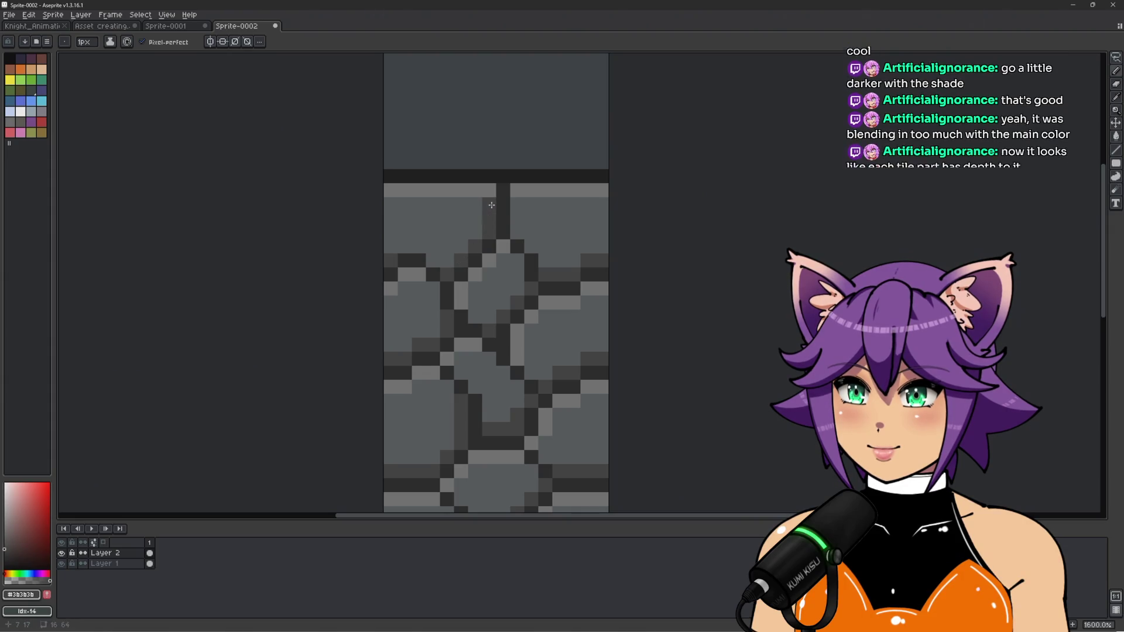
# Sample greys #53585a, #212121 and #717171, and highlight a top-row stone pixel light grey
pyautogui.scroll(-7, 562, 225)
pyautogui.scroll(3, 563, 225)
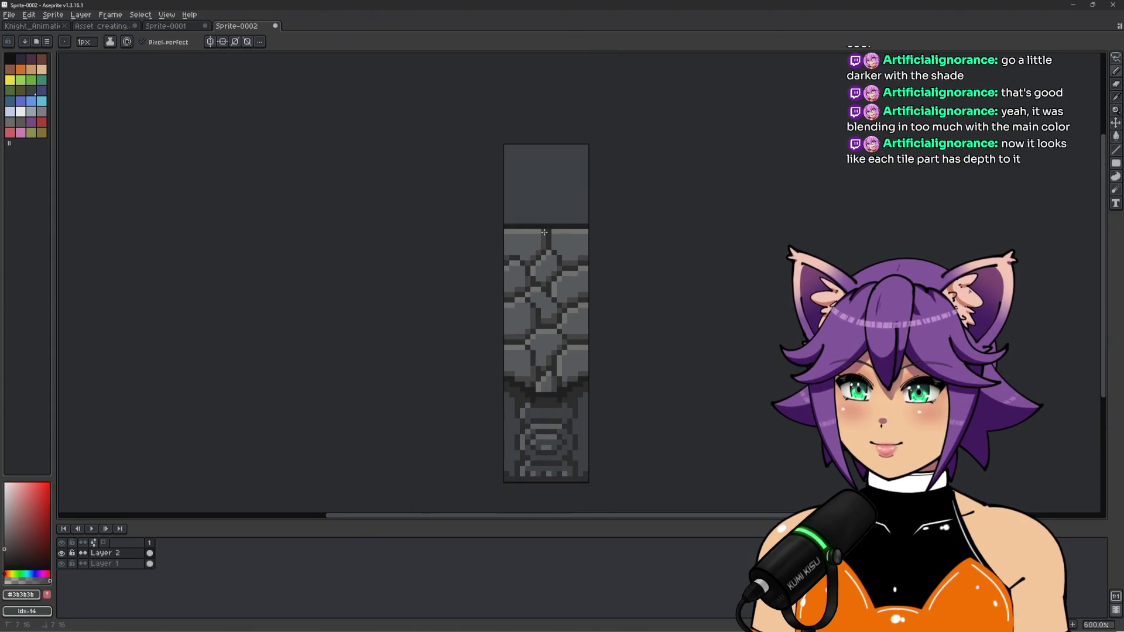
pyautogui.scroll(3, 571, 243)
pyautogui.keyDown('alt'); pyautogui.click(513, 222); pyautogui.keyUp('alt')
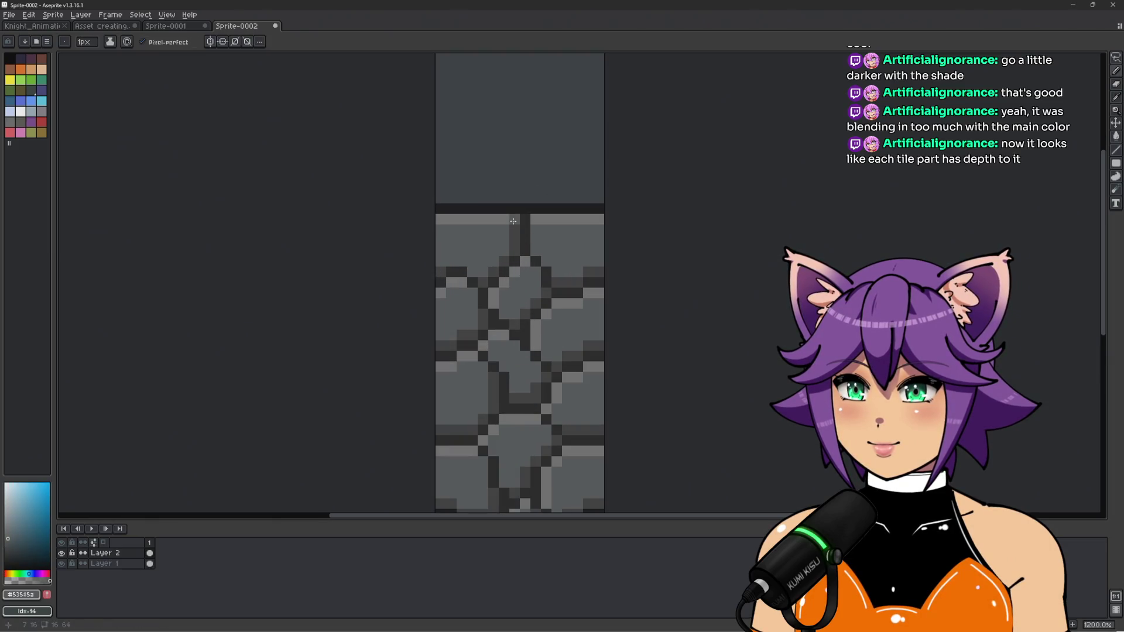
pyautogui.scroll(-4, 580, 223)
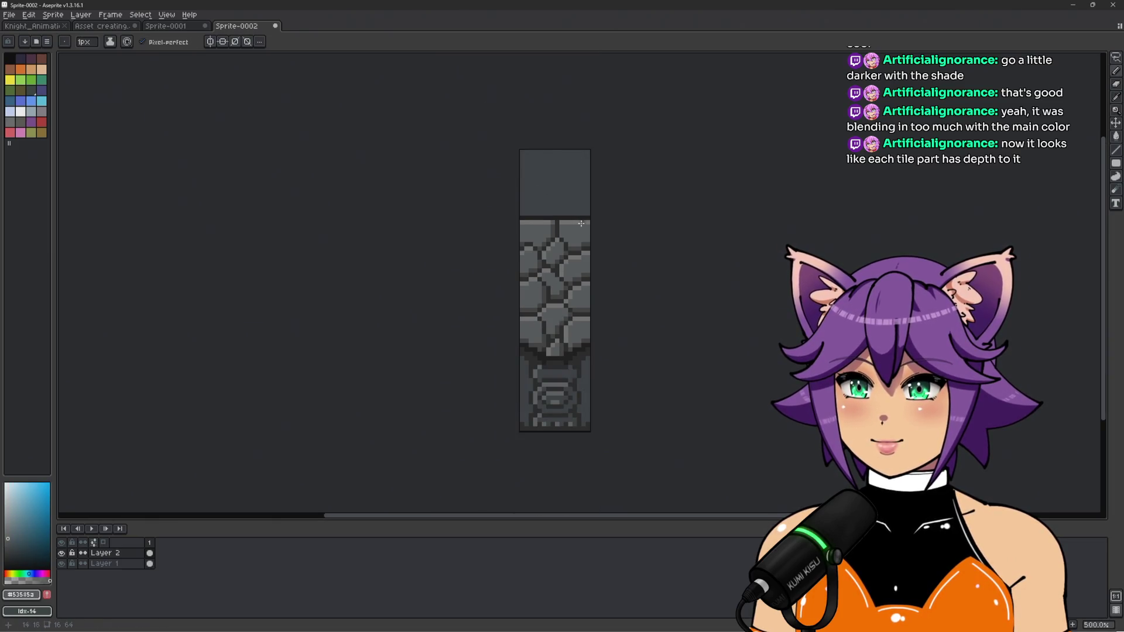
pyautogui.scroll(4, 583, 223)
pyautogui.keyDown('alt'); pyautogui.click(539, 231); pyautogui.keyUp('alt')
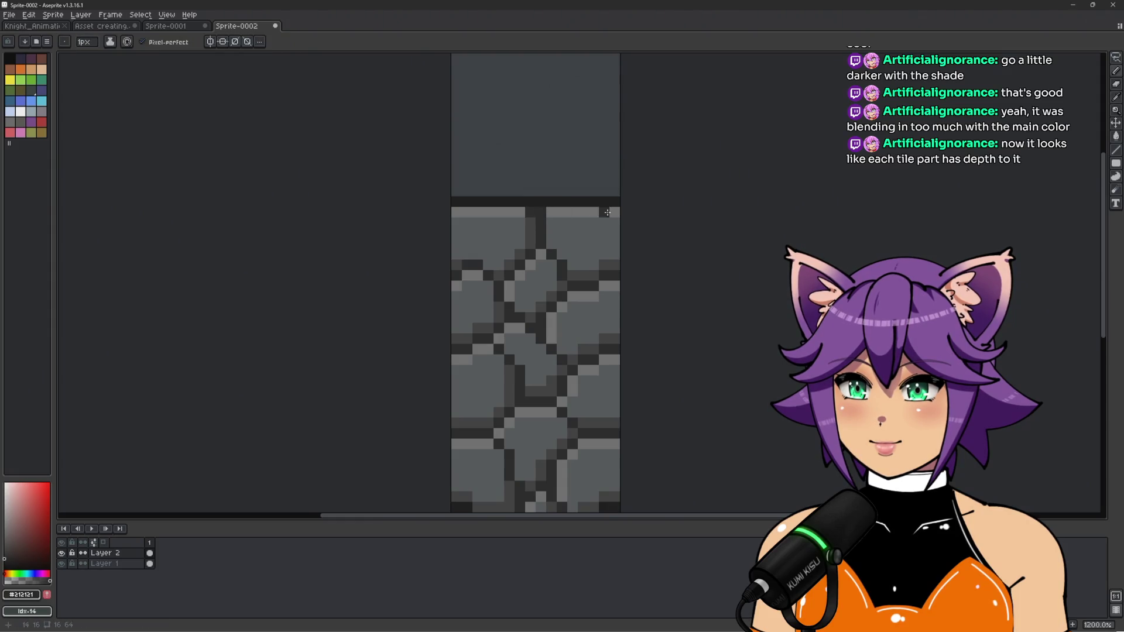
pyautogui.scroll(-4, 607, 213)
pyautogui.keyDown('alt'); pyautogui.click(603, 269); pyautogui.keyUp('alt')
pyautogui.scroll(4, 602, 268)
pyautogui.click(570, 202)
pyautogui.scroll(-4, 613, 206)
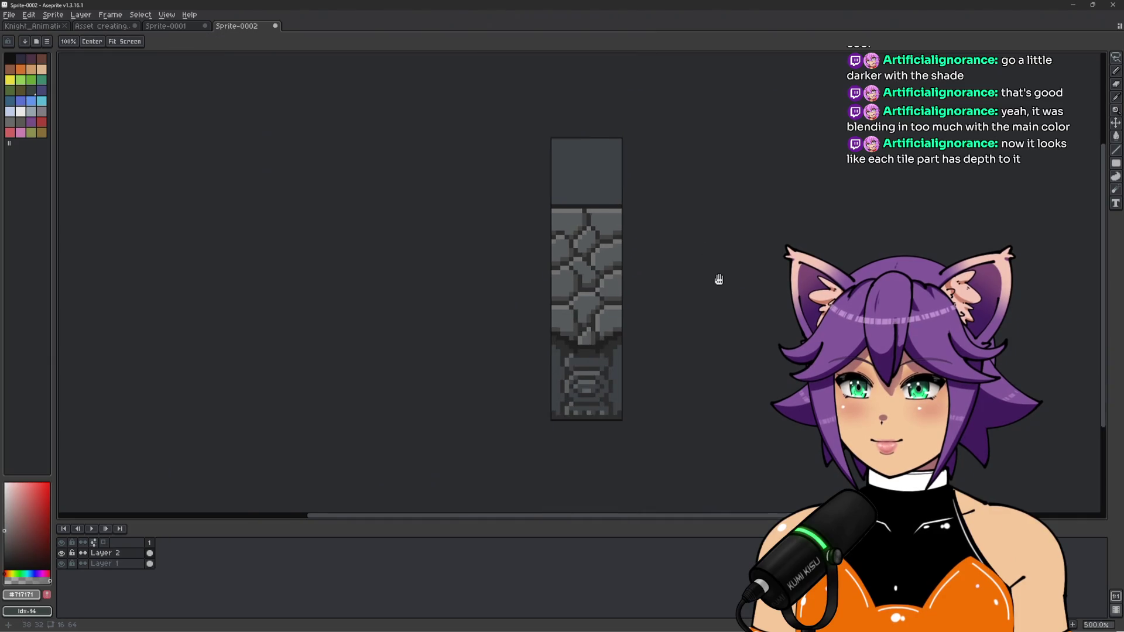
pyautogui.moveTo(720, 281); pyautogui.dragTo(687, 276)
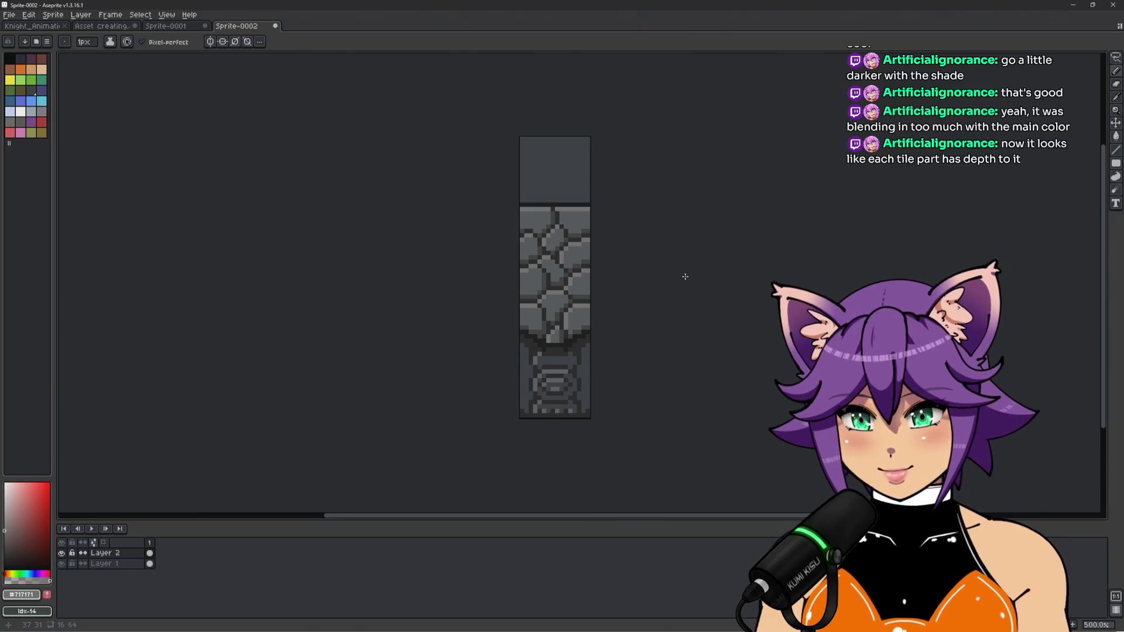
pyautogui.scroll(4, 594, 398)
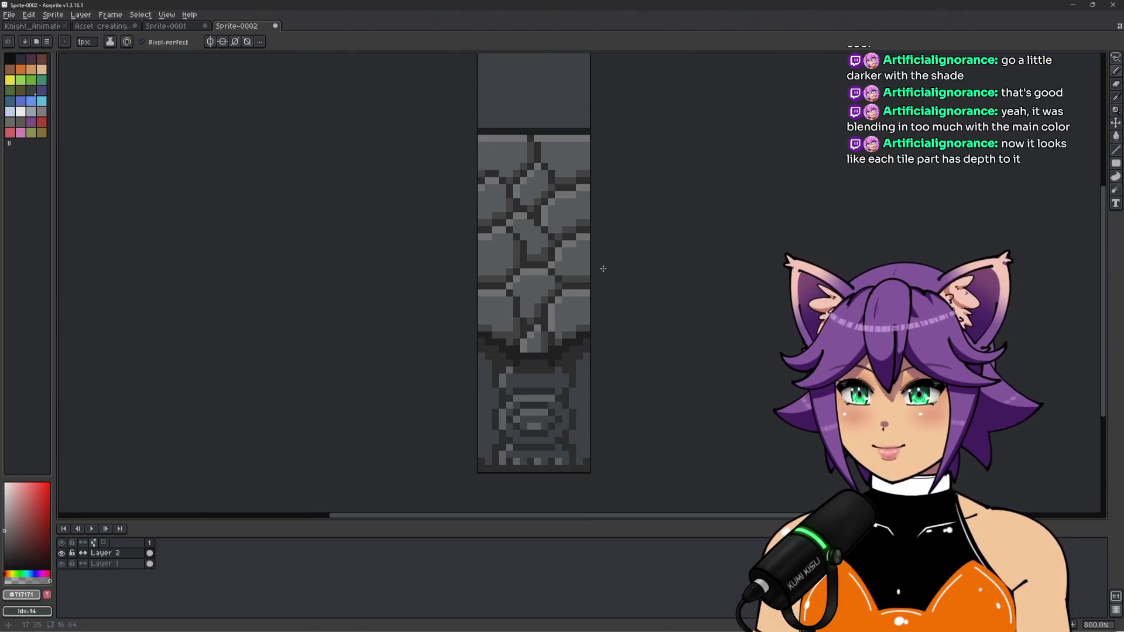
# On Layer 1, repaint the stones in grey #53585a with a 25px brush
pyautogui.click(125, 564)
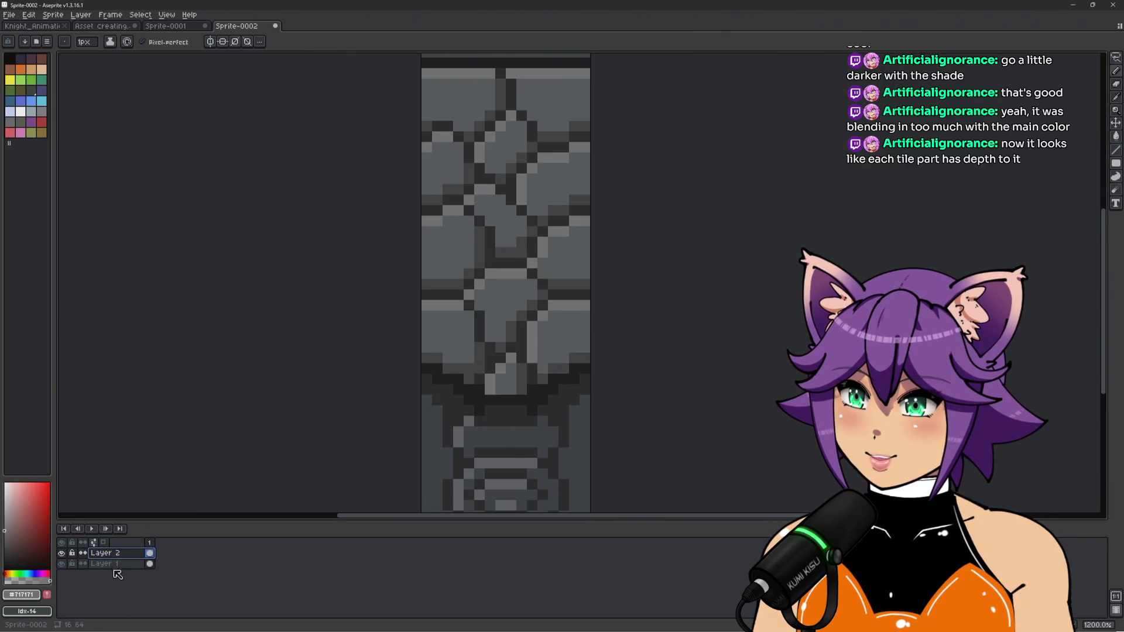
pyautogui.keyDown('alt'); pyautogui.click(507, 220); pyautogui.keyUp('alt')
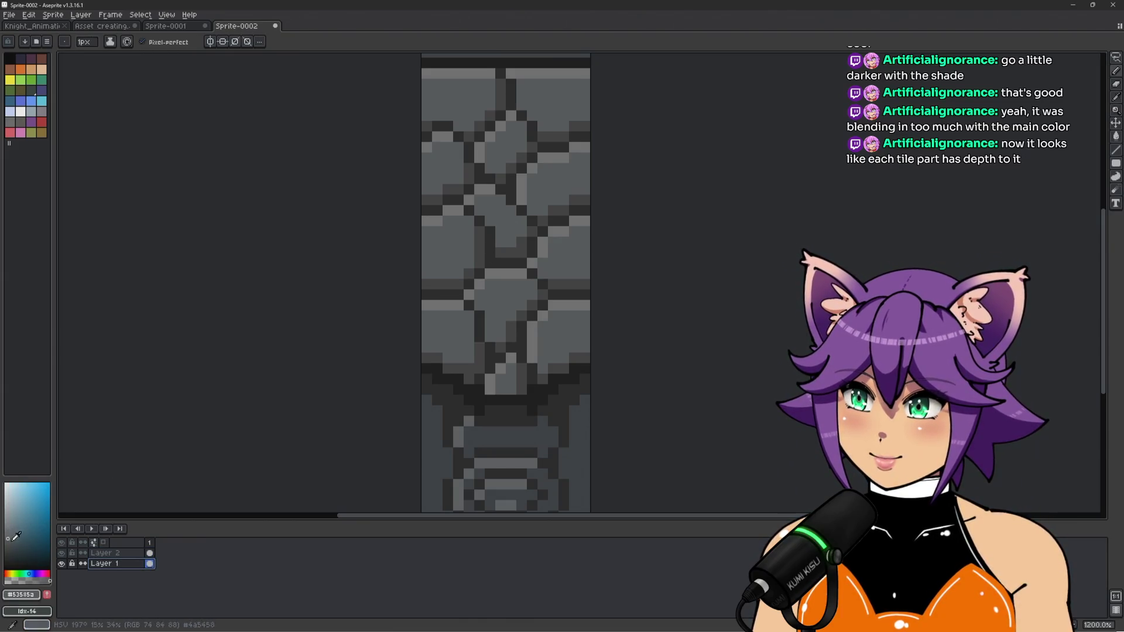
pyautogui.press('+')
pyautogui.moveTo(509, 281)
pyautogui.mouseDown()
pyautogui.moveTo(498, 293)
pyautogui.moveTo(545, 194)
pyautogui.moveTo(520, 269)
pyautogui.mouseUp()
pyautogui.scroll(3, 520, 270)
pyautogui.scroll(-4, 586, 269)
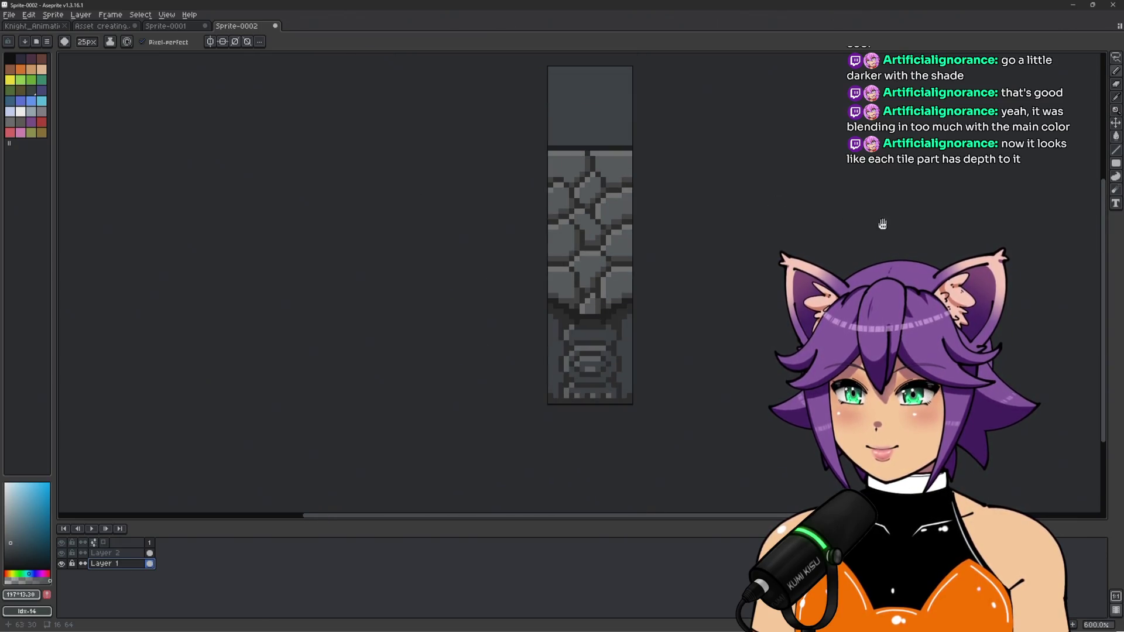
pyautogui.scroll(3, 507, 307)
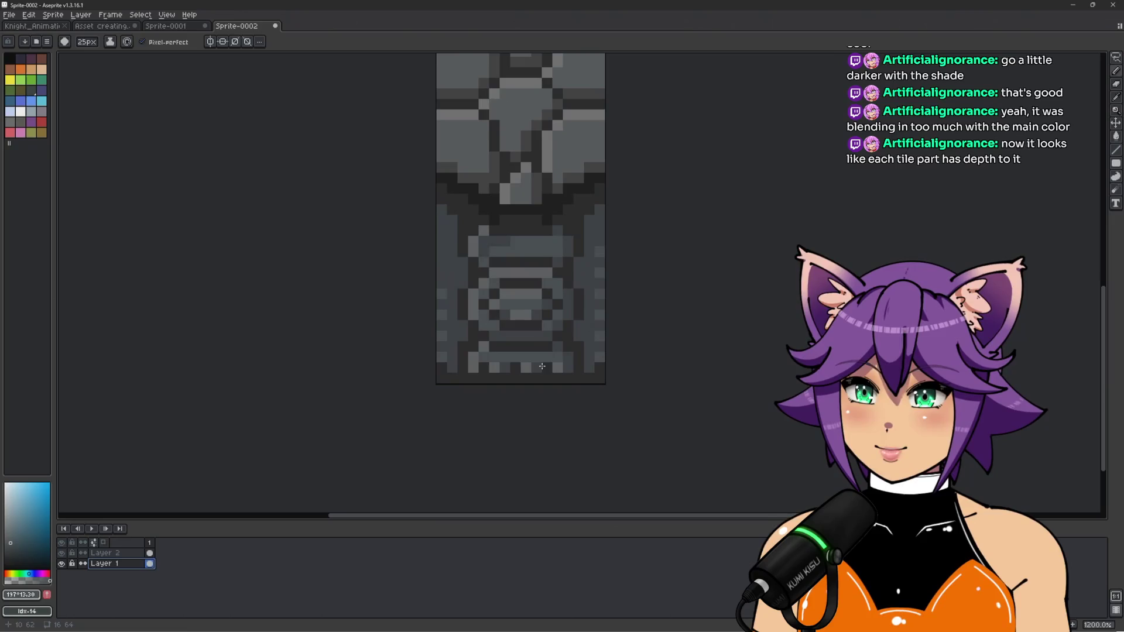
pyautogui.scroll(-5, 507, 307)
pyautogui.scroll(3, 819, 386)
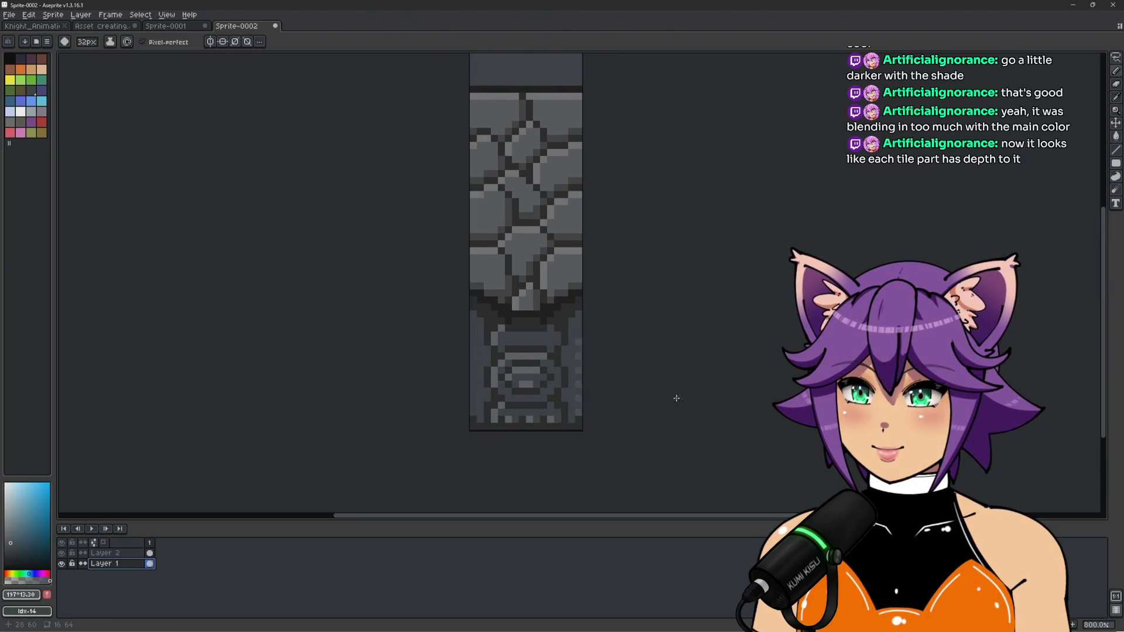
pyautogui.moveTo(765, 176)
pyautogui.mouseDown()
pyautogui.moveTo(773, 354)
pyautogui.moveTo(753, 381)
pyautogui.mouseUp()
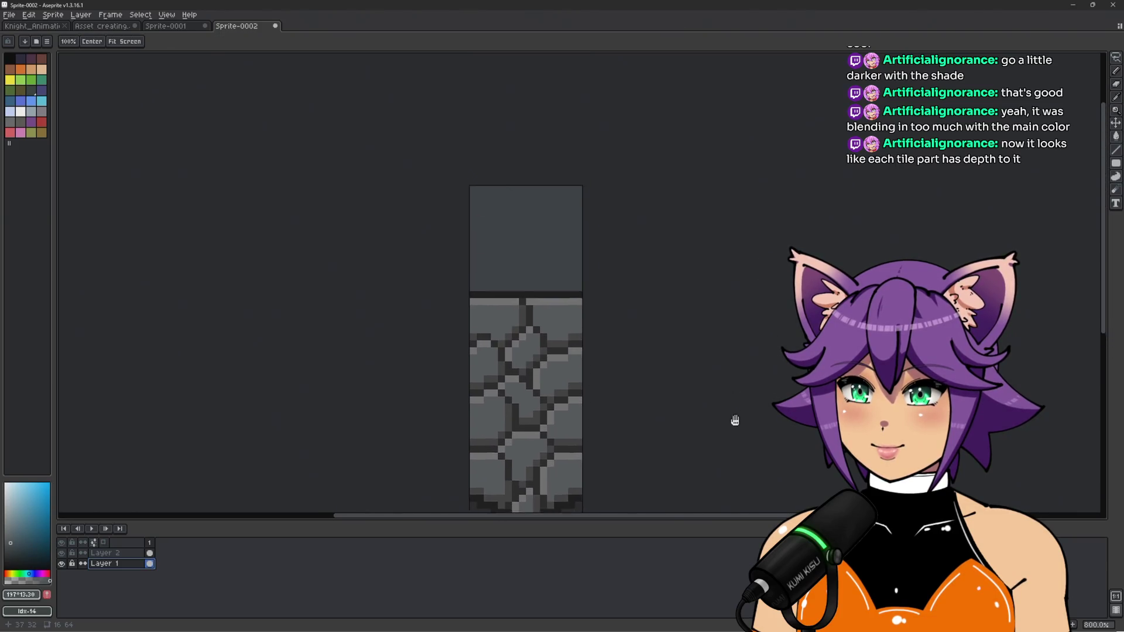
pyautogui.scroll(2, 619, 220)
# Switch to Layer 2, adjust layer visibility, and paint over the plain top block
pyautogui.click(62, 553)
pyautogui.click(111, 553)
pyautogui.click(62, 563)
pyautogui.moveTo(409, 256)
pyautogui.mouseDown()
pyautogui.moveTo(460, 216)
pyautogui.moveTo(459, 184)
pyautogui.moveTo(460, 193)
pyautogui.moveTo(433, 139)
pyautogui.mouseUp()
pyautogui.scroll(2, 433, 139)
pyautogui.scroll(-6, 497, 231)
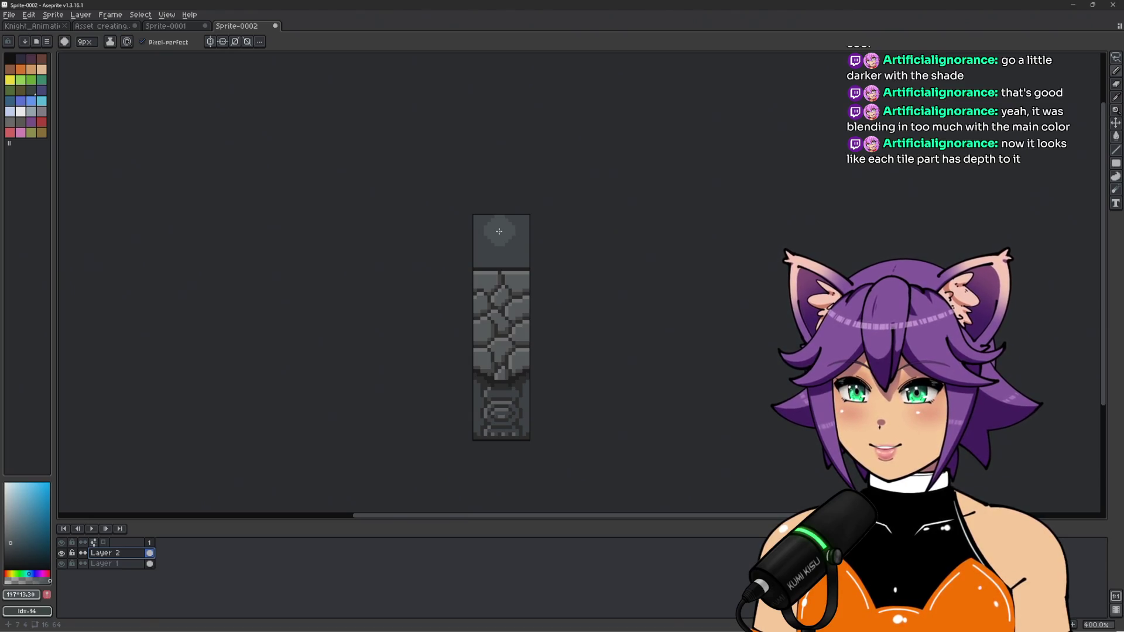
# Draw a straight 1px #212121 line under the top block, then sample grey #5a5e5f
pyautogui.scroll(6, 499, 231)
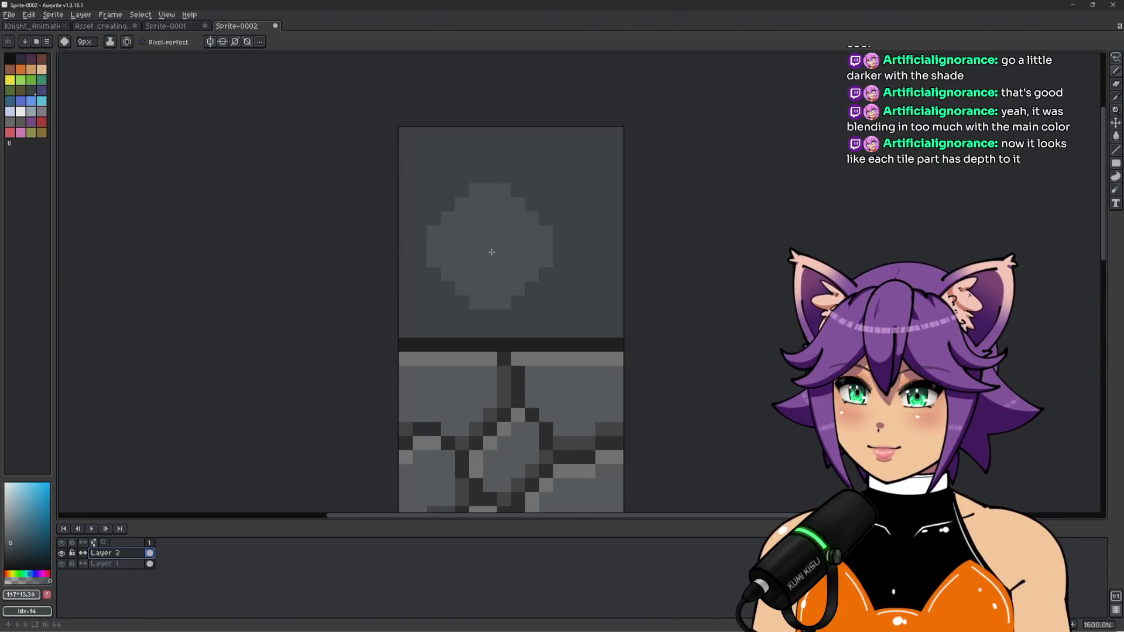
pyautogui.moveTo(479, 239); pyautogui.dragTo(484, 288)
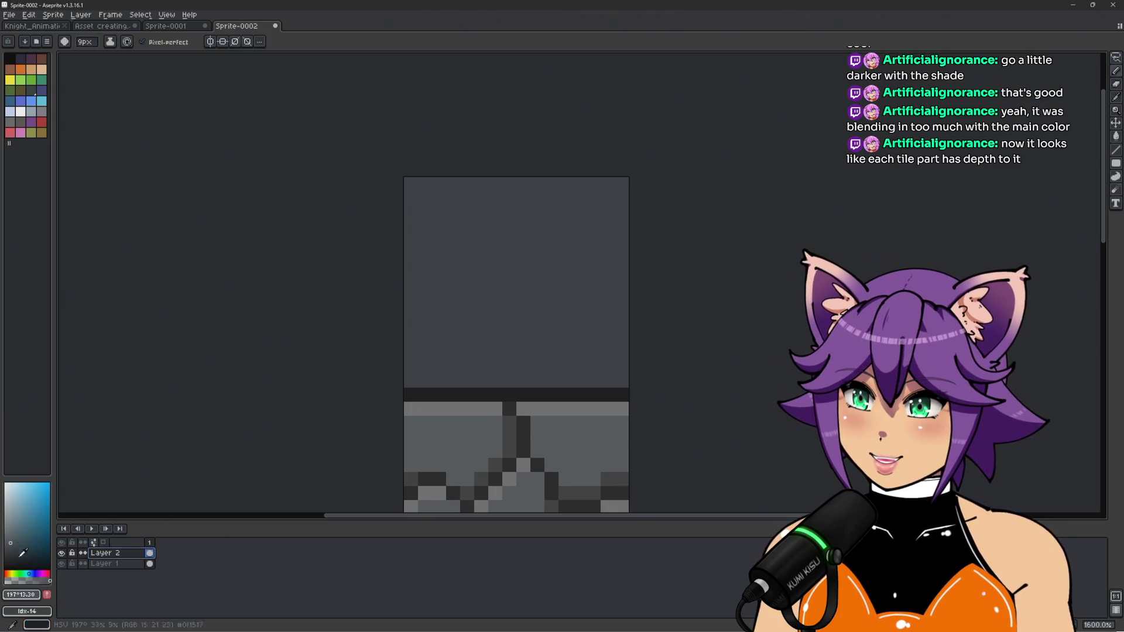
pyautogui.scroll(-3, 507, 359)
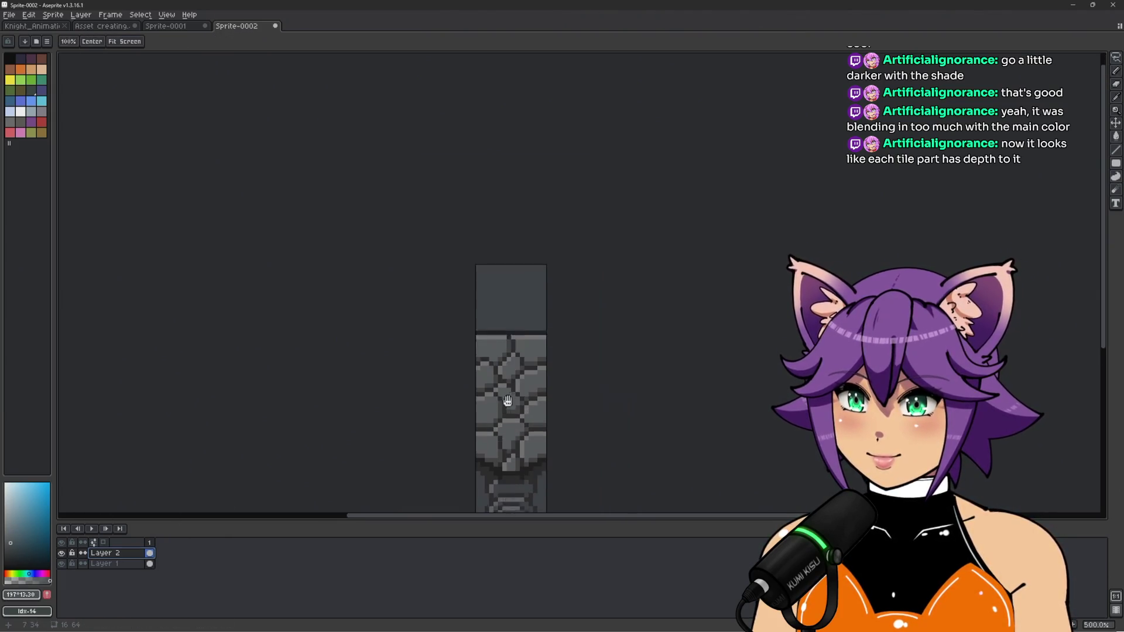
pyautogui.keyDown('alt'); pyautogui.click(514, 449); pyautogui.keyUp('alt')
pyautogui.scroll(4, 502, 257)
pyautogui.press('-')
pyautogui.press('-')
pyautogui.press('-')
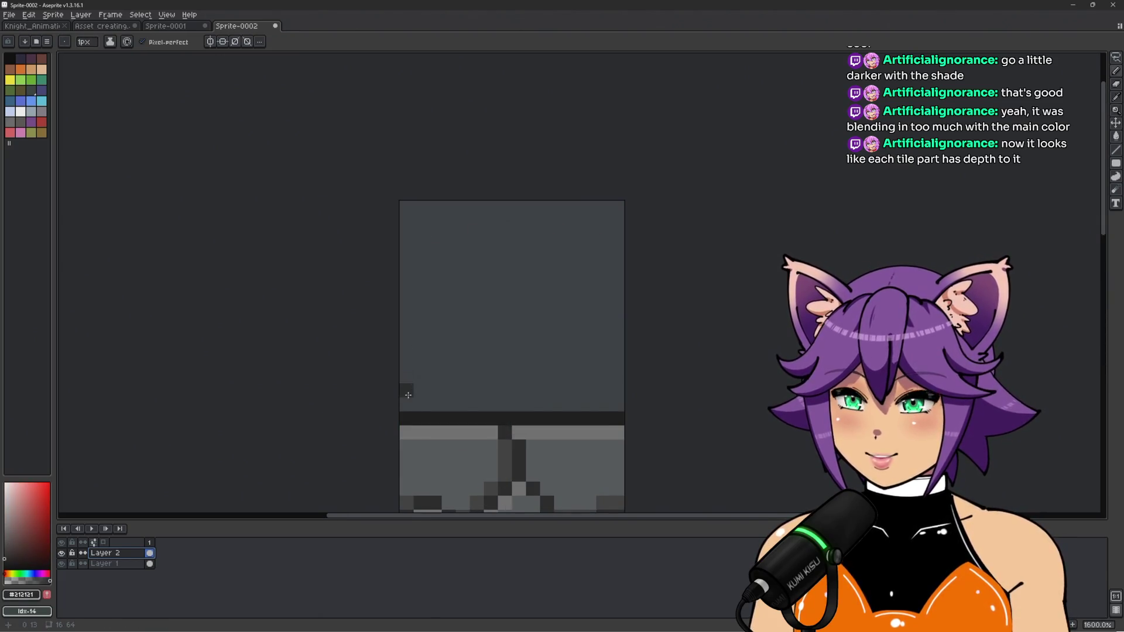
pyautogui.keyDown('shift'); pyautogui.click(673, 399); pyautogui.keyUp('shift')
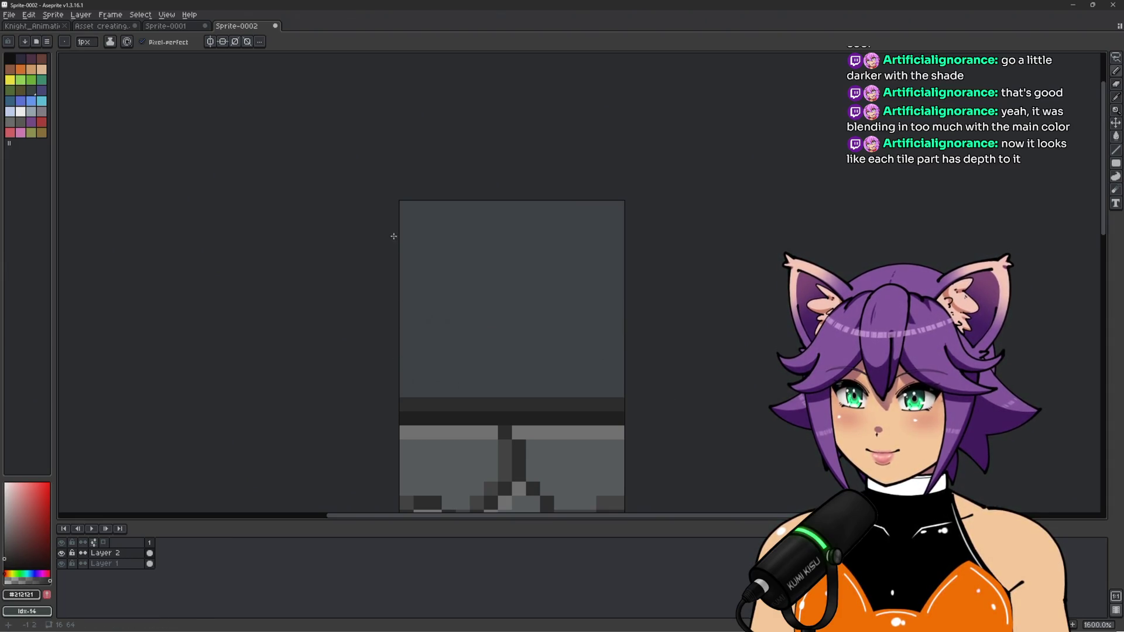
pyautogui.moveTo(504, 384)
pyautogui.mouseDown()
pyautogui.moveTo(532, 234)
pyautogui.moveTo(524, 95)
pyautogui.mouseUp()
pyautogui.scroll(-2, 524, 176)
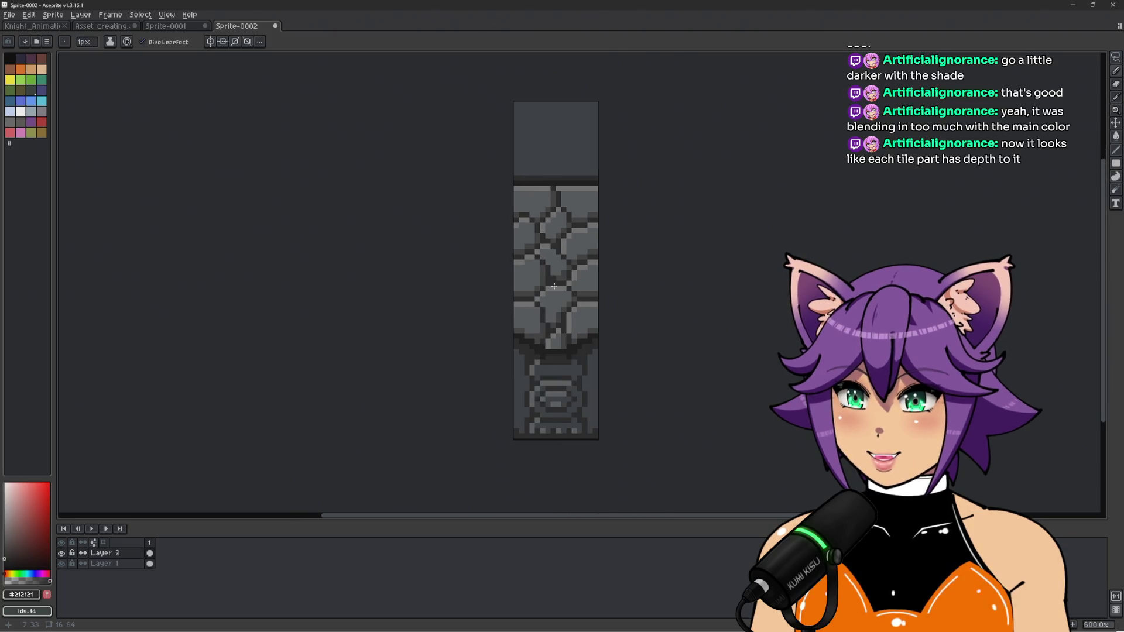
pyautogui.scroll(1, 522, 264)
pyautogui.keyDown('alt'); pyautogui.click(520, 299); pyautogui.keyUp('alt')
pyautogui.moveTo(520, 299); pyautogui.dragTo(519, 472)
pyautogui.scroll(3, 482, 301)
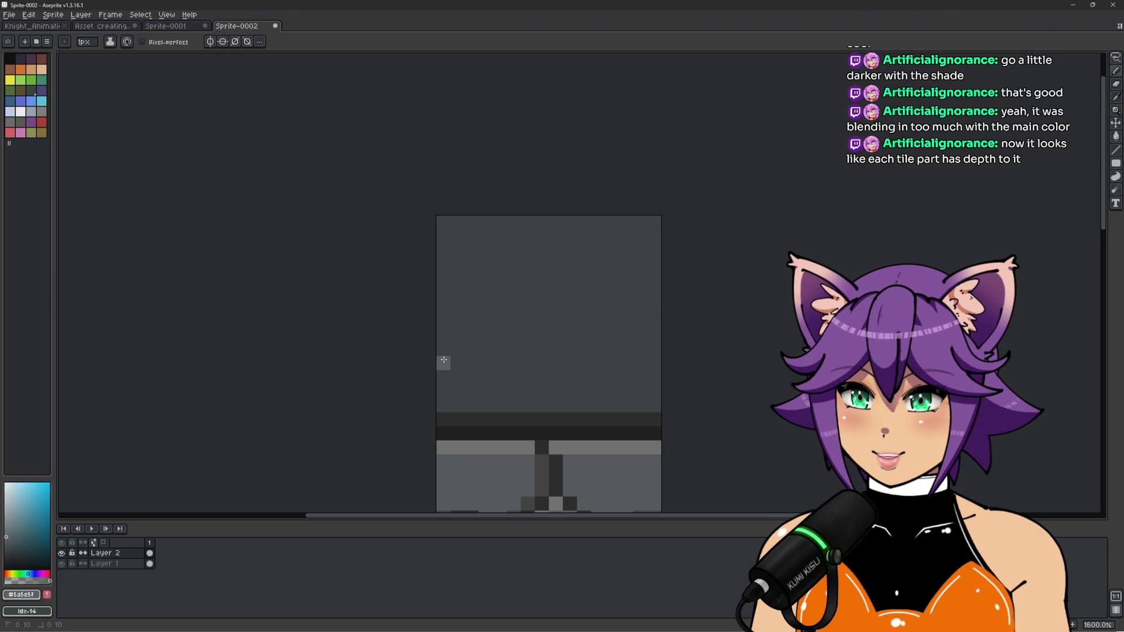
# Draw two light grey lines across the tile top with dark #212121 shadow rows beneath
pyautogui.moveTo(444, 364); pyautogui.dragTo(655, 364)
pyautogui.click(443, 265)
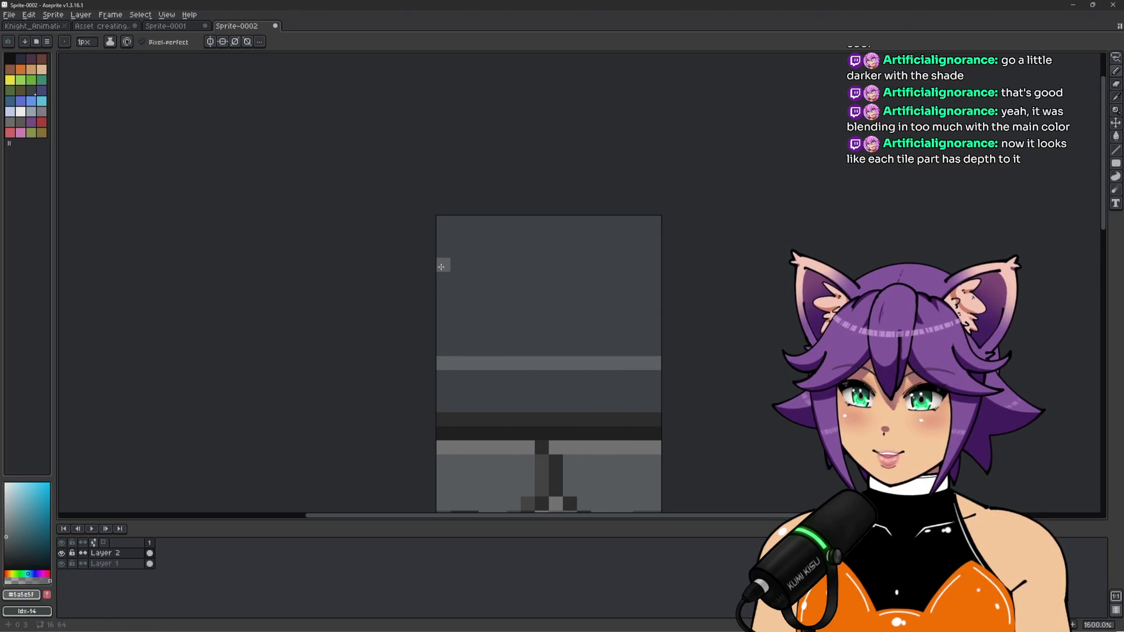
pyautogui.keyDown('shift'); pyautogui.click(671, 264); pyautogui.keyUp('shift')
pyautogui.keyDown('alt'); pyautogui.click(528, 420); pyautogui.keyUp('alt')
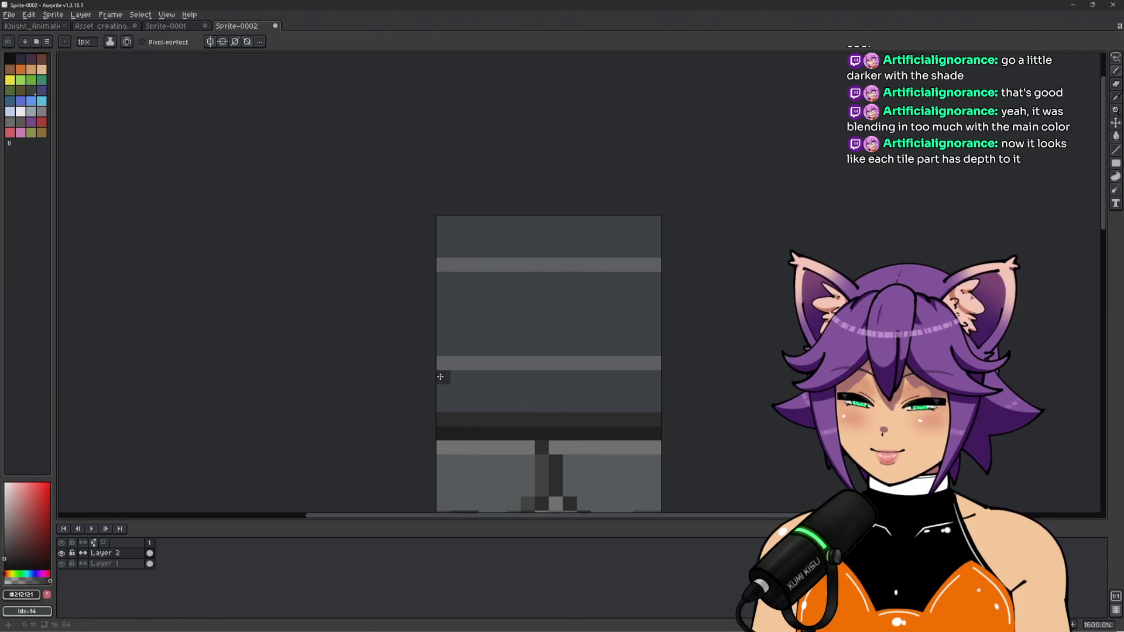
pyautogui.keyDown('shift'); pyautogui.click(670, 408); pyautogui.keyUp('shift')
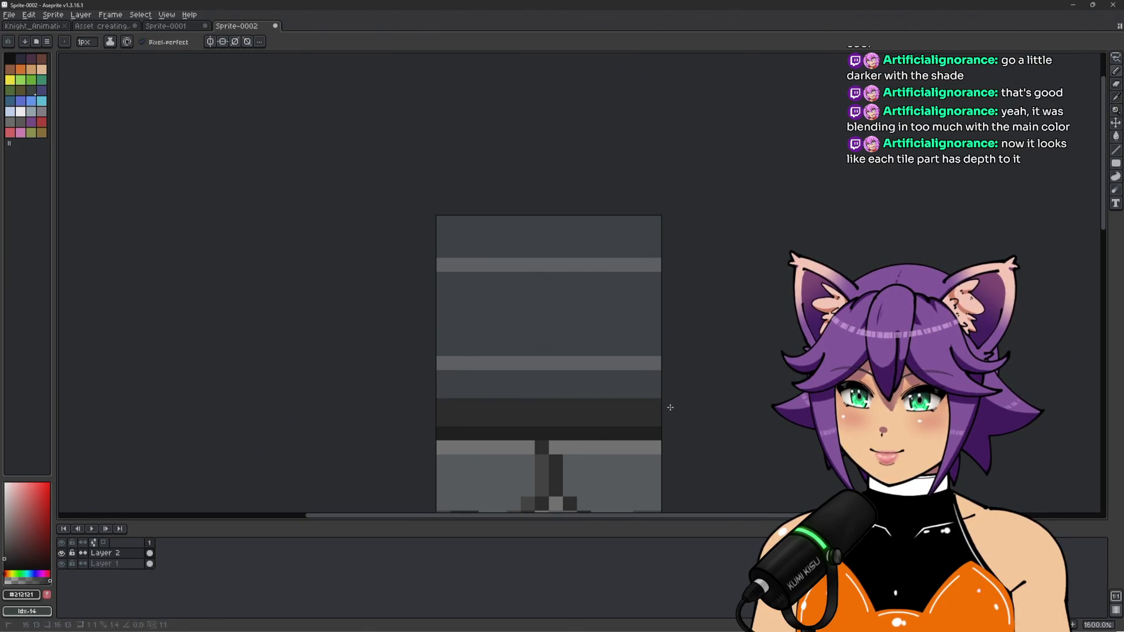
pyautogui.moveTo(441, 292)
pyautogui.mouseDown()
pyautogui.moveTo(666, 294)
pyautogui.moveTo(574, 304)
pyautogui.moveTo(703, 306)
pyautogui.mouseUp()
# Click five dark notch pixels into the upper band's shadow row
pyautogui.scroll(-4, 714, 312)
pyautogui.scroll(5, 714, 312)
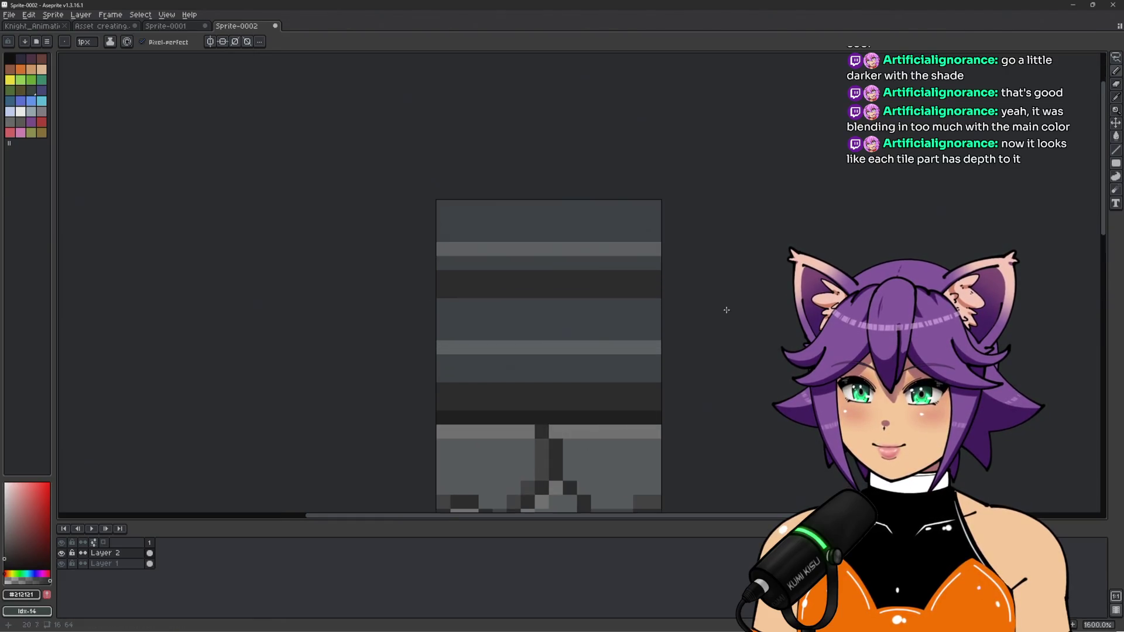
pyautogui.scroll(-2, 655, 285)
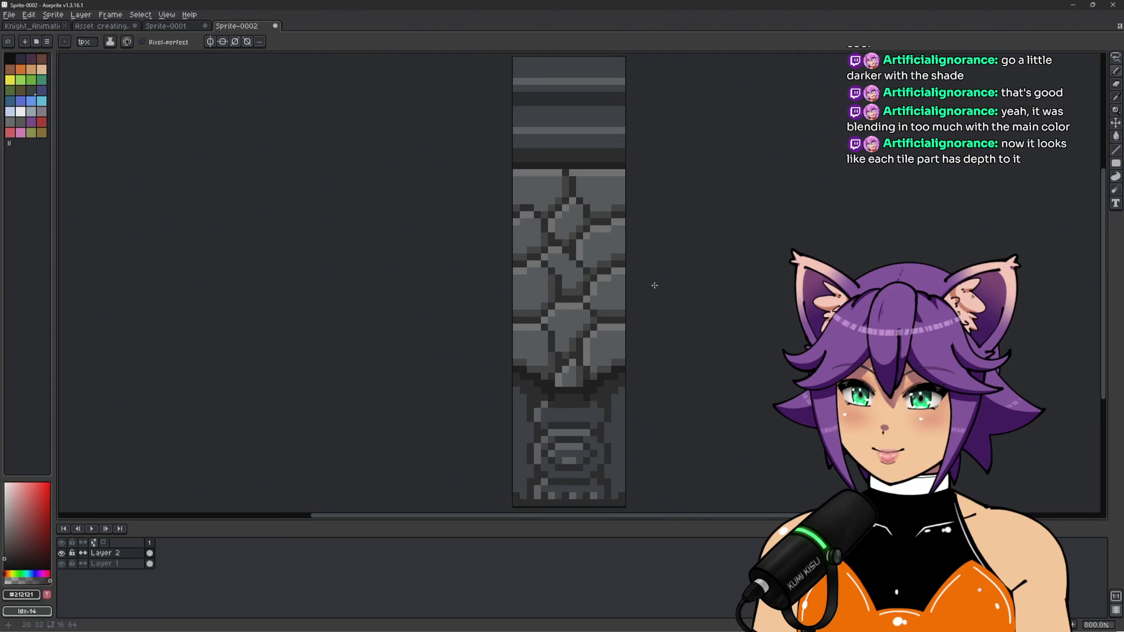
pyautogui.moveTo(745, 180)
pyautogui.mouseDown()
pyautogui.moveTo(718, 318)
pyautogui.moveTo(724, 143)
pyautogui.moveTo(693, 402)
pyautogui.mouseUp()
pyautogui.moveTo(685, 315); pyautogui.dragTo(676, 84)
pyautogui.scroll(5, 622, 301)
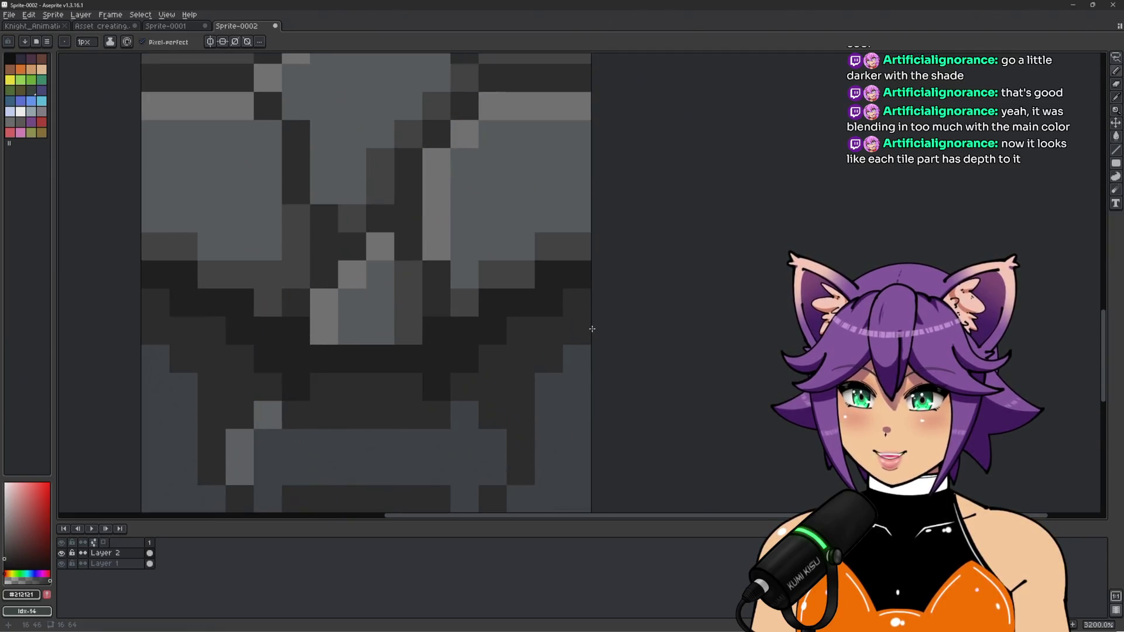
pyautogui.scroll(-8, 610, 301)
pyautogui.scroll(5, 538, 283)
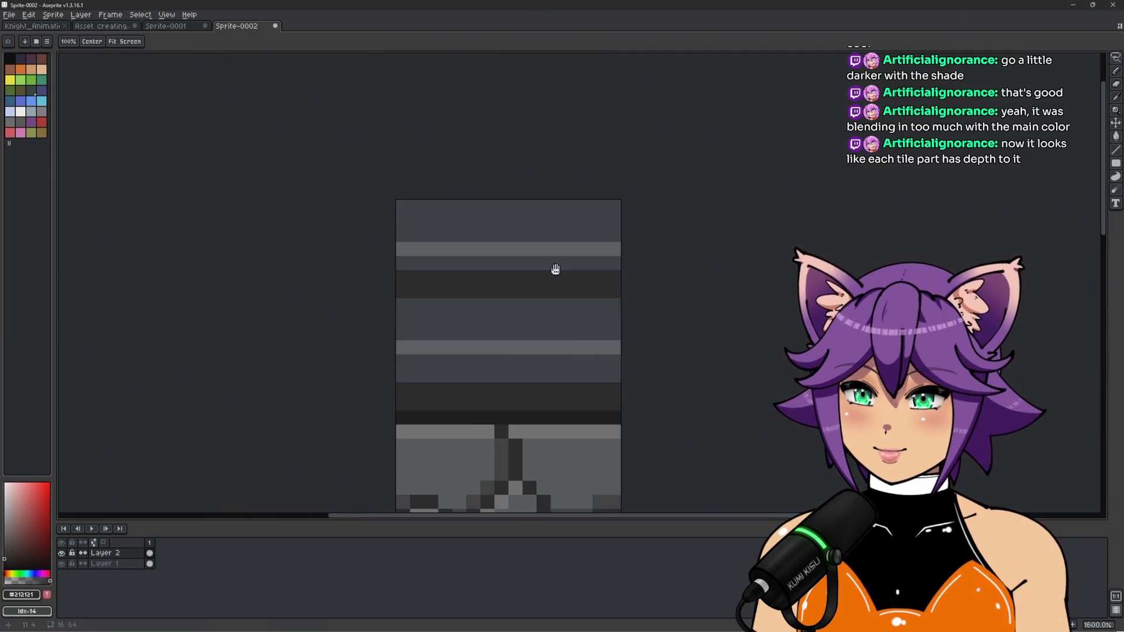
pyautogui.scroll(2, 526, 319)
pyautogui.click(609, 246)
pyautogui.click(517, 246)
pyautogui.click(546, 245)
pyautogui.click(397, 245)
pyautogui.click(460, 245)
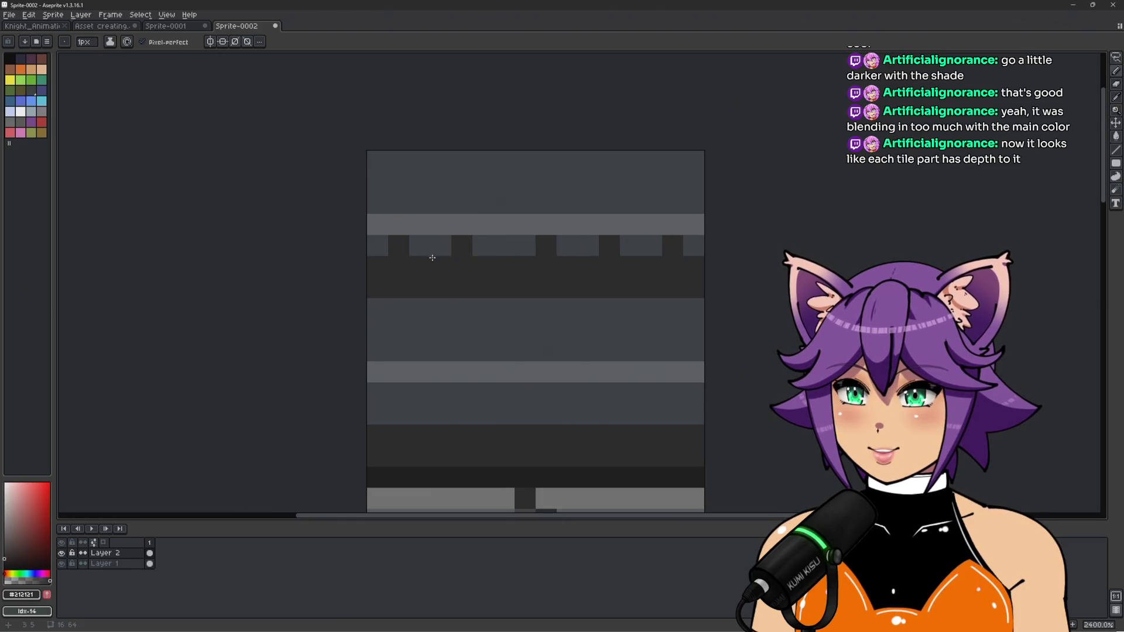
# Add a dark #212121 notch pixel to the lower band, then sample light grey #5a5e5f
pyautogui.scroll(-5, 617, 275)
pyautogui.scroll(5, 621, 293)
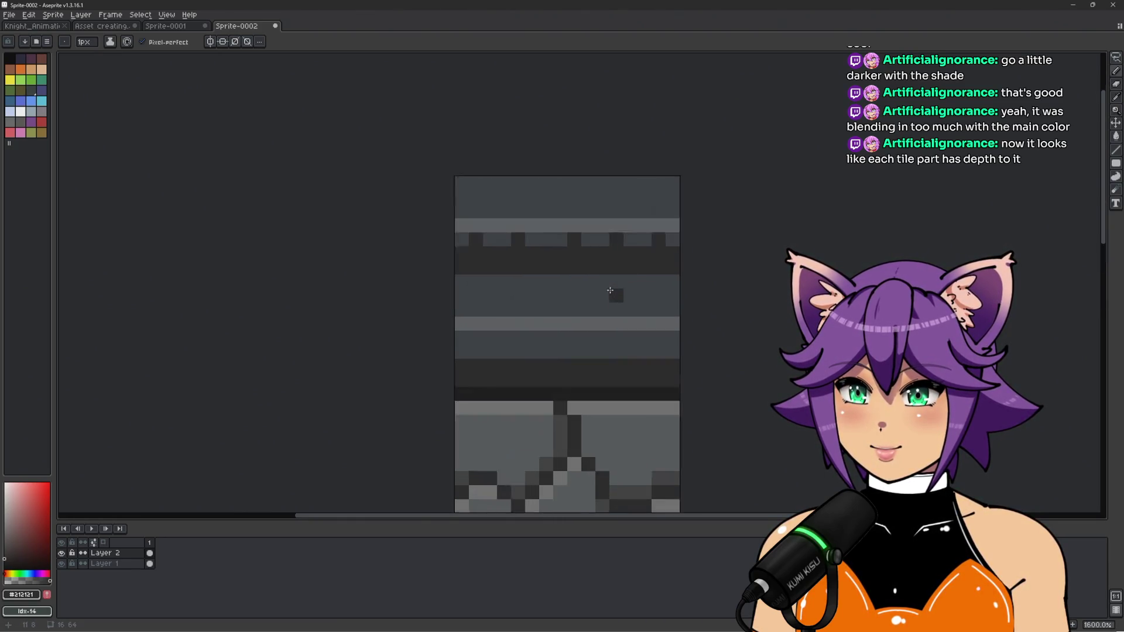
pyautogui.keyDown('alt'); pyautogui.click(564, 215); pyautogui.keyUp('alt')
pyautogui.keyDown('alt'); pyautogui.click(620, 214); pyautogui.keyUp('alt')
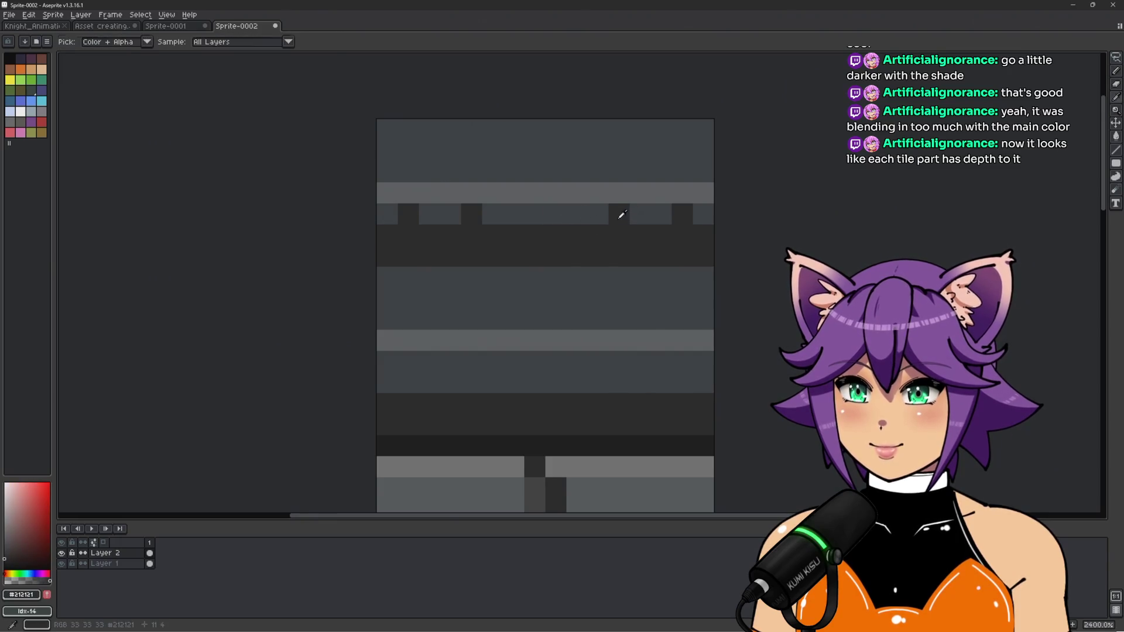
pyautogui.scroll(-5, 603, 309)
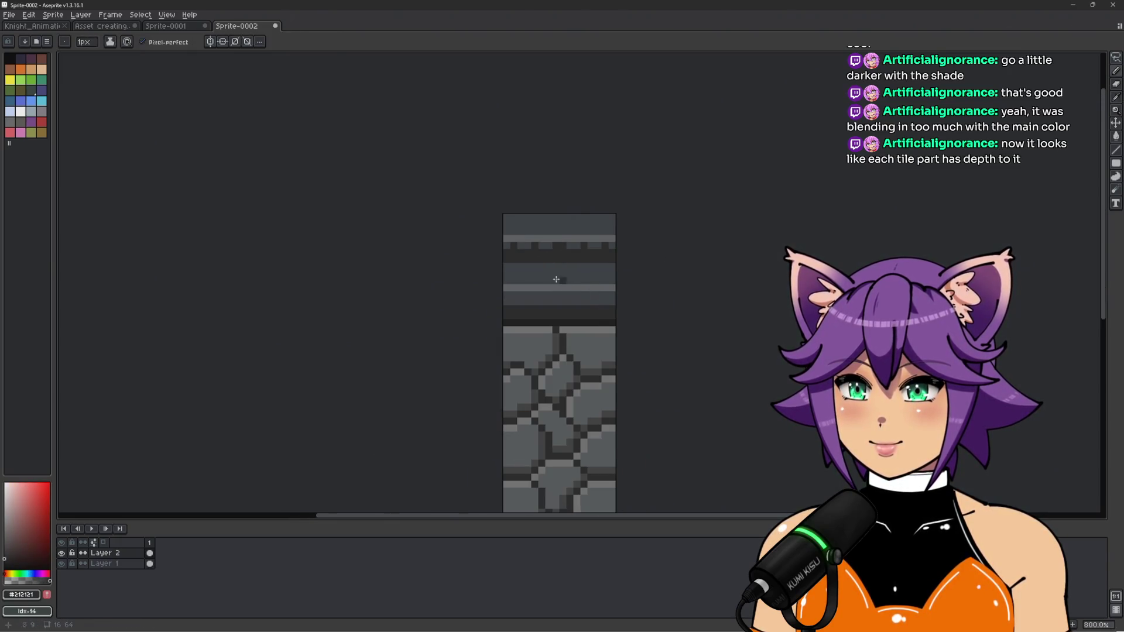
pyautogui.scroll(3, 563, 283)
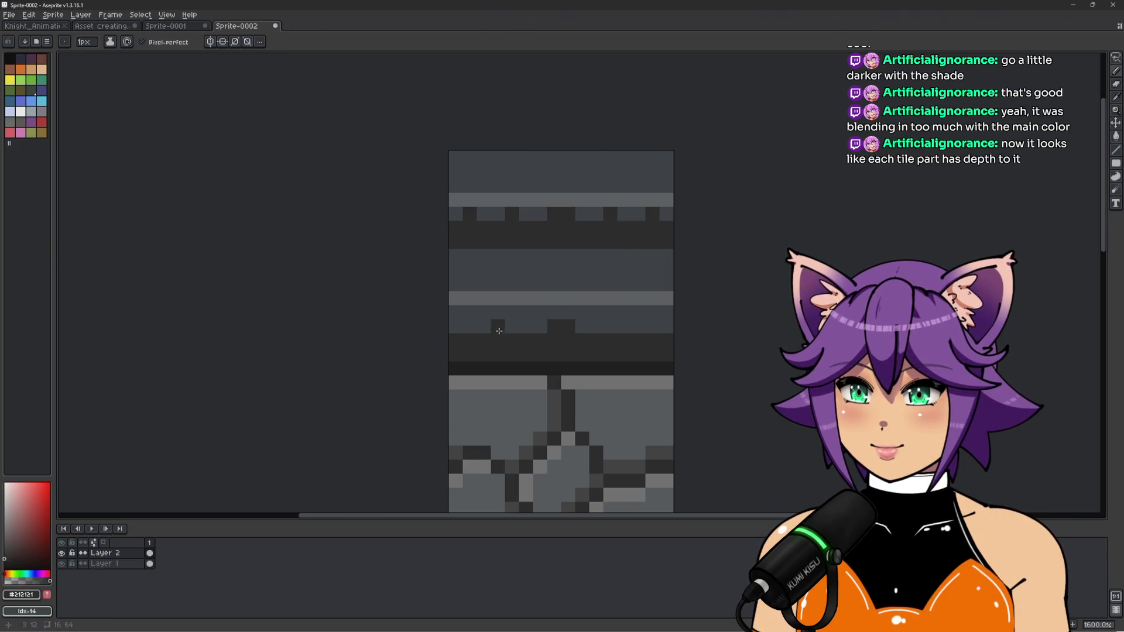
pyautogui.click(605, 326)
pyautogui.scroll(-4, 560, 227)
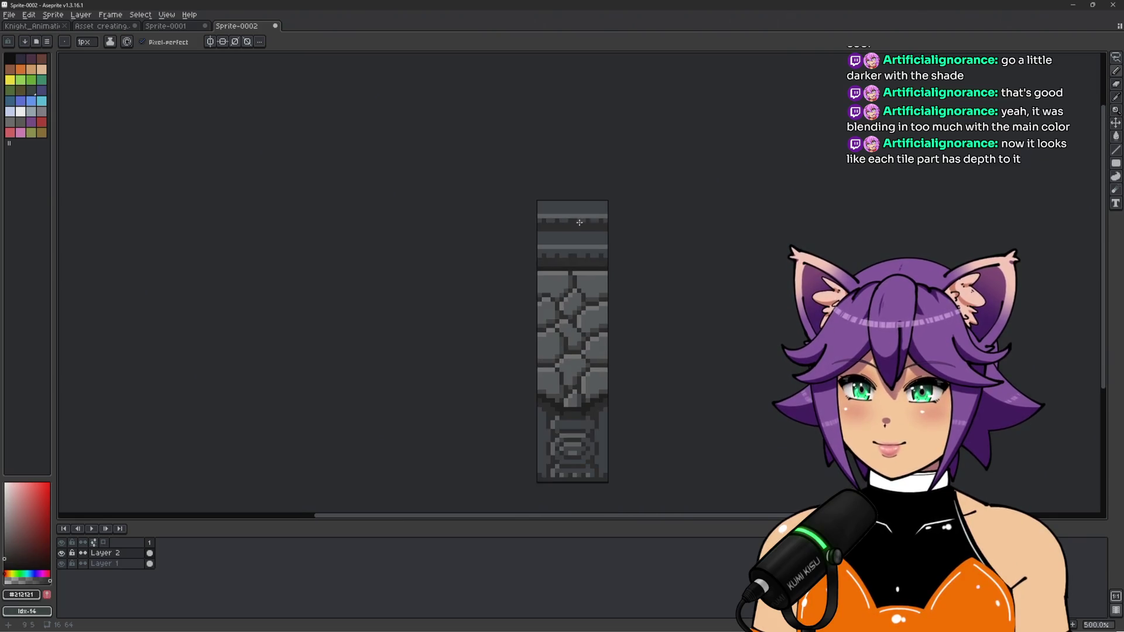
pyautogui.scroll(5, 606, 204)
pyautogui.keyDown('alt'); pyautogui.click(505, 263); pyautogui.keyUp('alt')
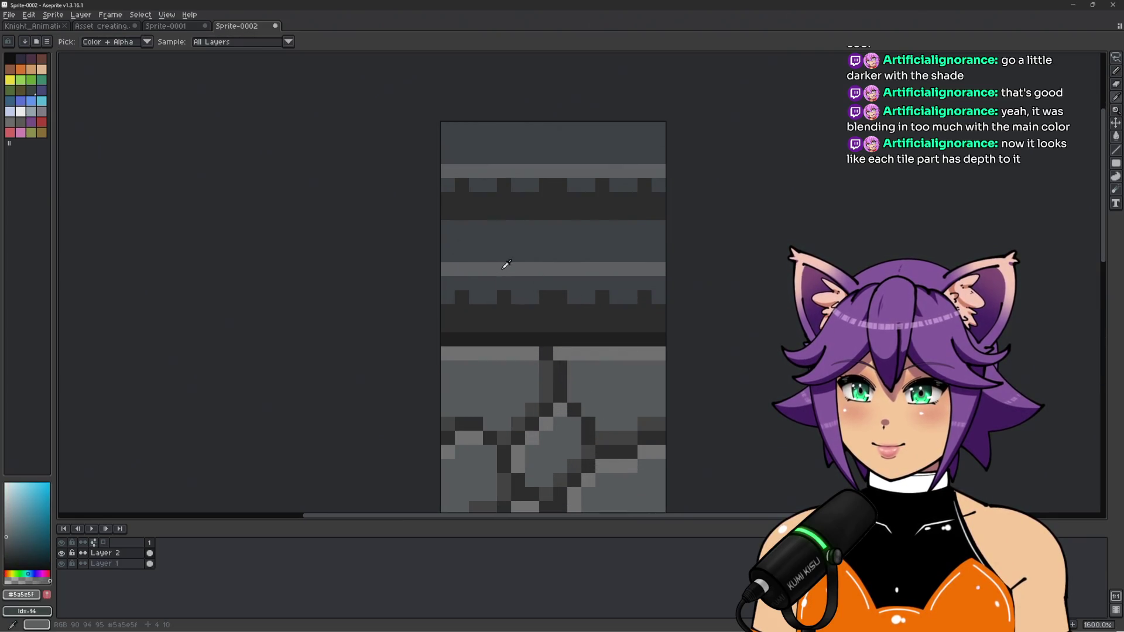
# Paint light grey pixels between the lower row's notches, undoing one misplaced pixel
pyautogui.click(476, 297)
pyautogui.click(462, 283)
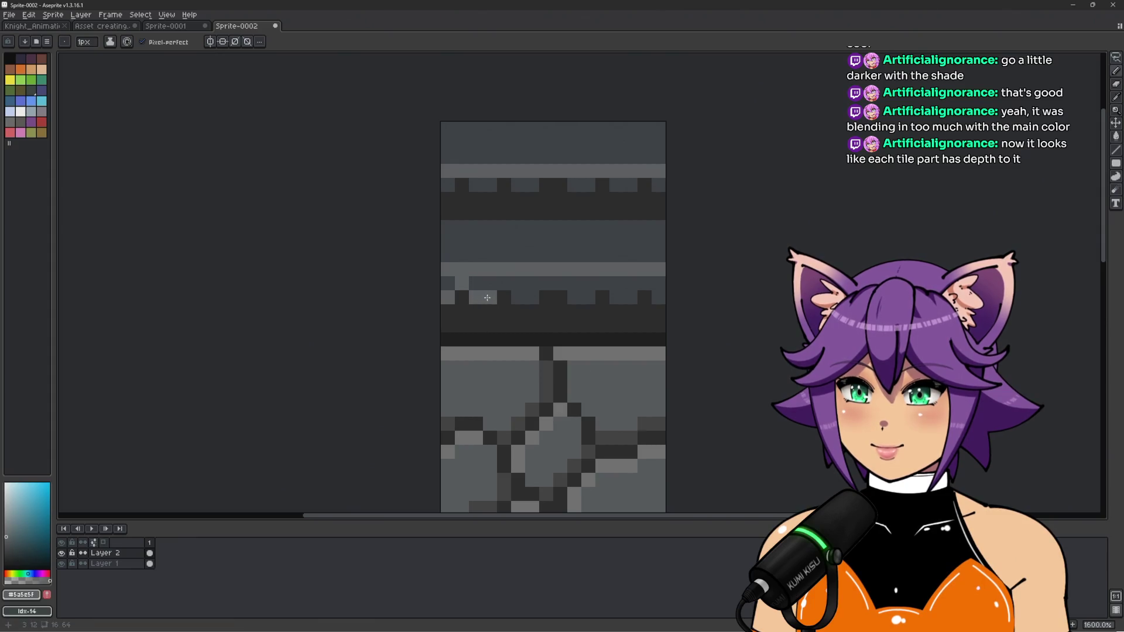
pyautogui.hotkey('ctrl', 'z')
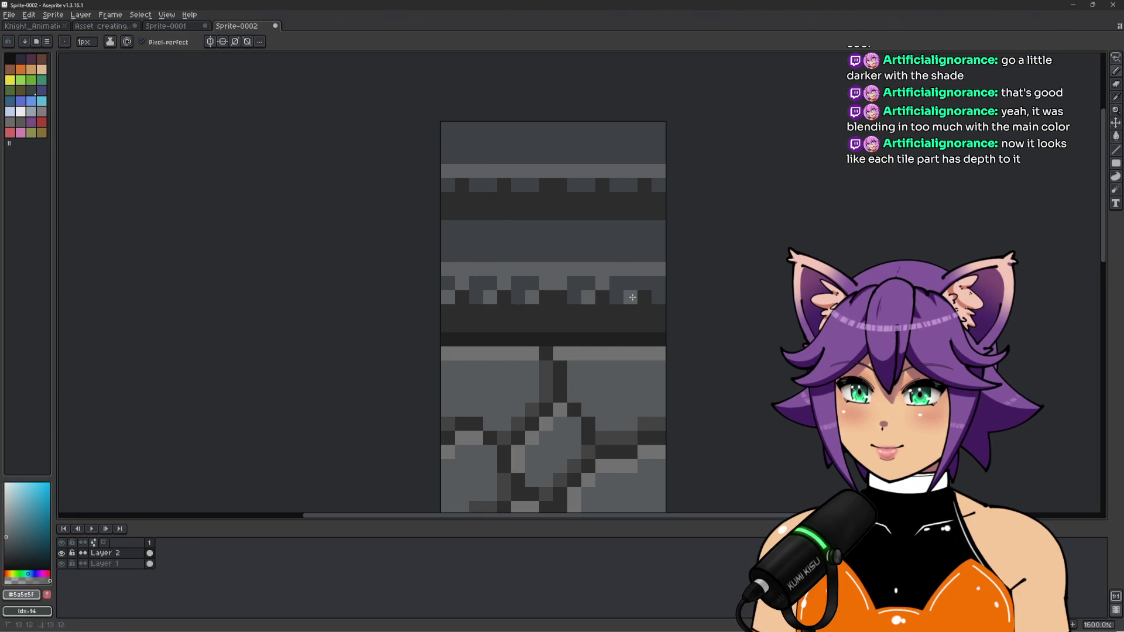
pyautogui.scroll(-5, 682, 246)
pyautogui.scroll(6, 685, 238)
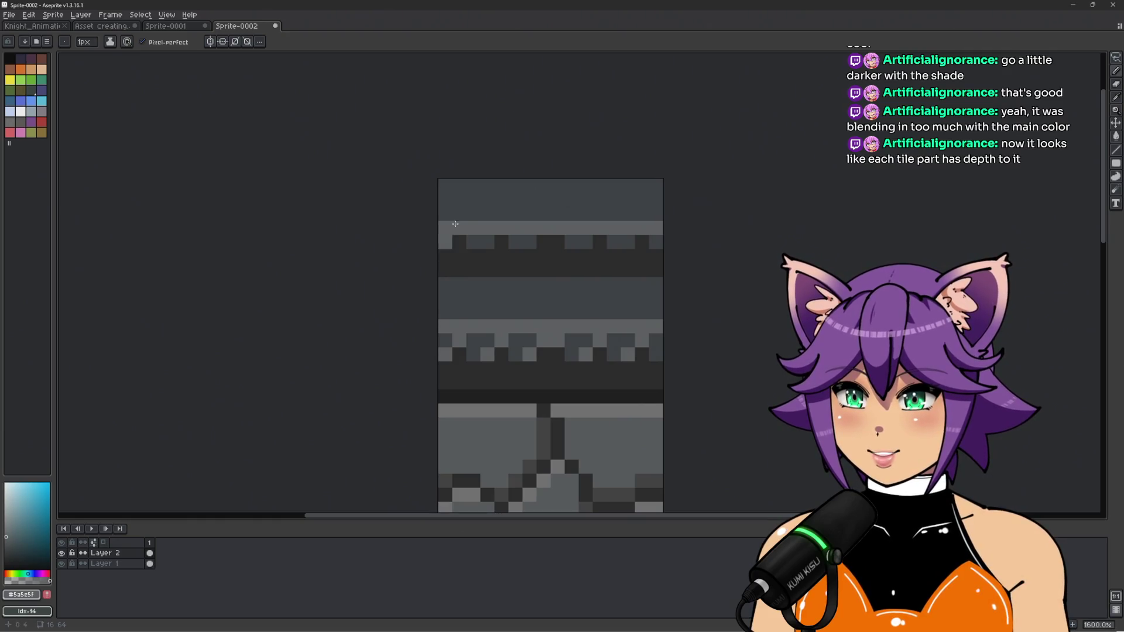
# Pencil alternating light #5a5e5f and dark #353a3e pixels into the upper band's notch row
pyautogui.press('alt')
pyautogui.moveTo(451, 214)
pyautogui.mouseDown()
pyautogui.moveTo(662, 214)
pyautogui.moveTo(592, 229)
pyautogui.moveTo(442, 229)
pyautogui.moveTo(481, 241)
pyautogui.mouseUp()
pyautogui.press('alt')
pyautogui.click(658, 239)
pyautogui.press('alt')
pyautogui.click(477, 212)
pyautogui.click(460, 228)
pyautogui.click(530, 243)
pyautogui.press('alt')
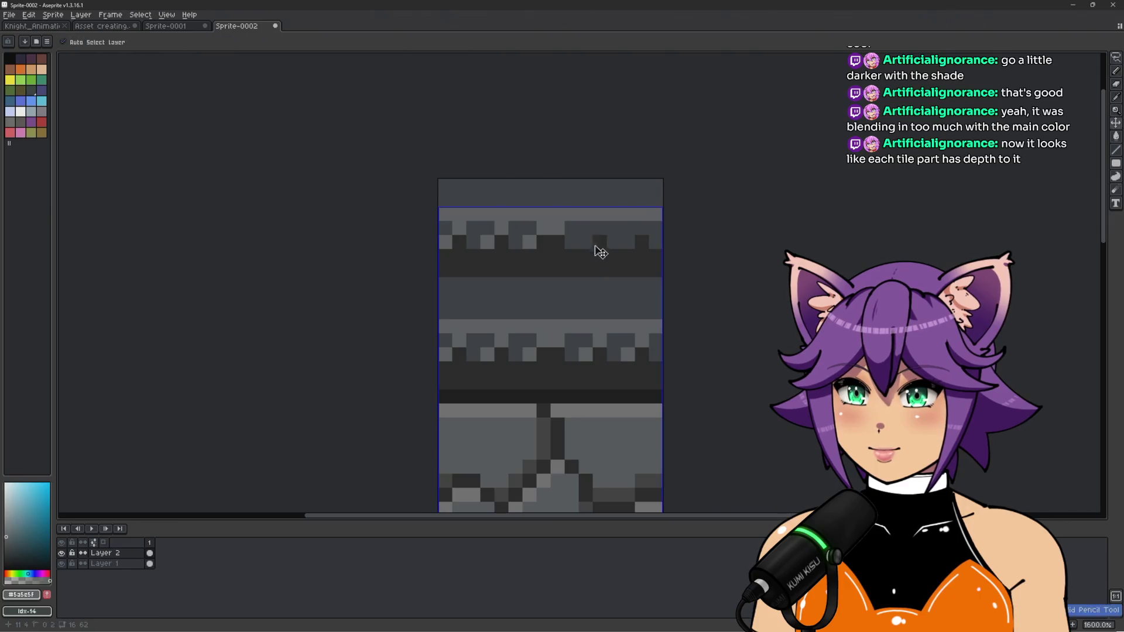
# Recentre the tile and sample the dark #212121 grout colour
pyautogui.scroll(-5, 640, 235)
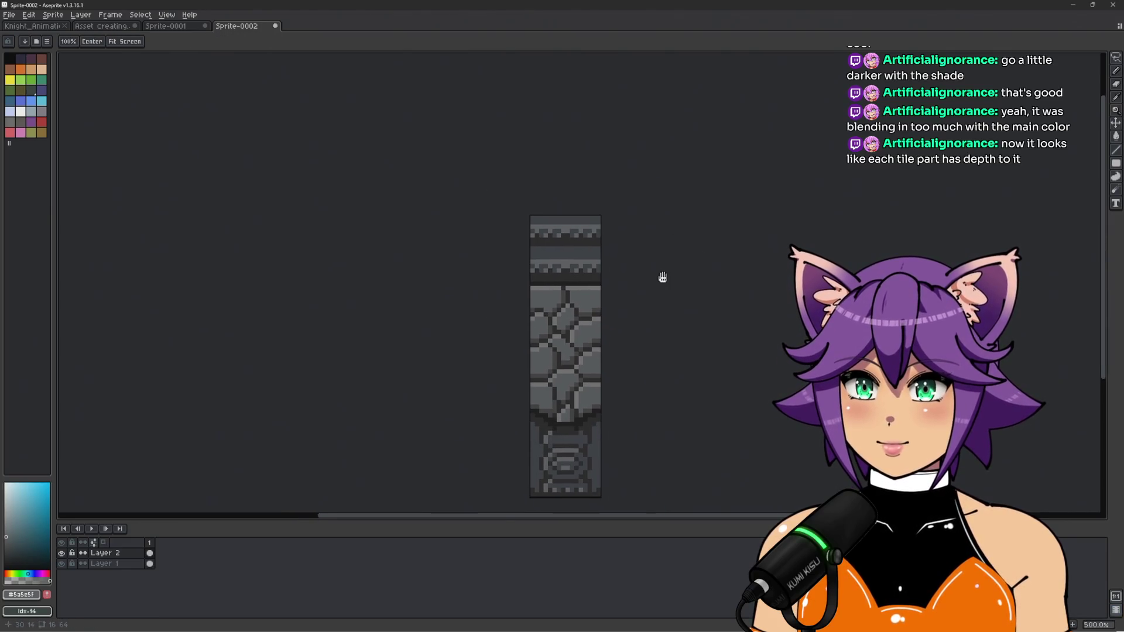
pyautogui.scroll(2, 533, 256)
pyautogui.scroll(2, 533, 257)
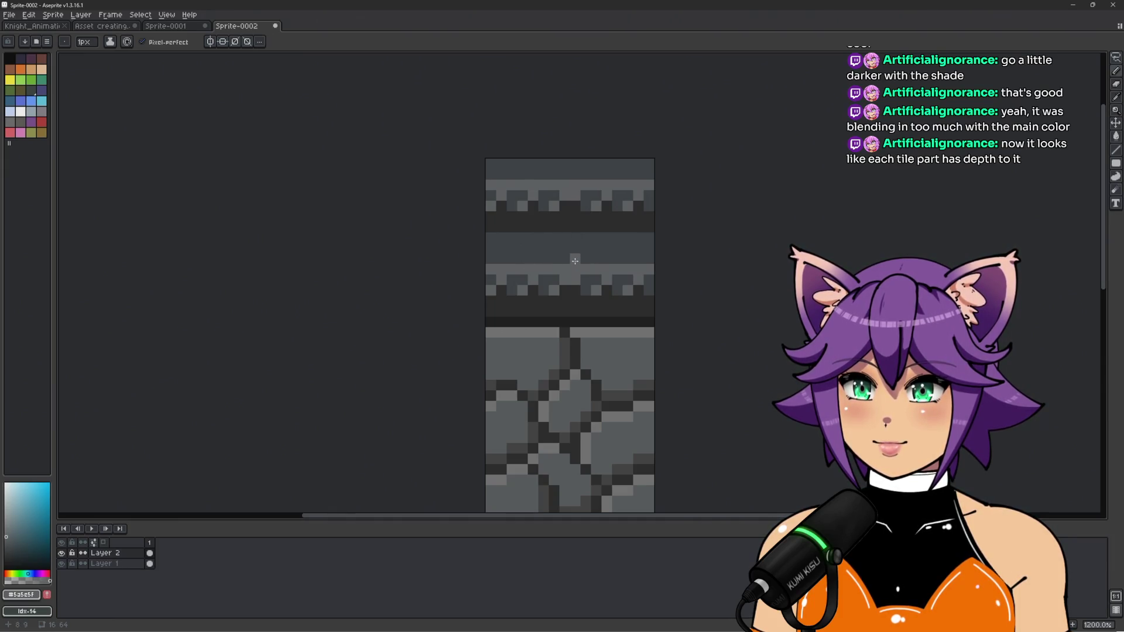
pyautogui.scroll(-5, 683, 245)
pyautogui.moveTo(755, 262); pyautogui.dragTo(685, 274)
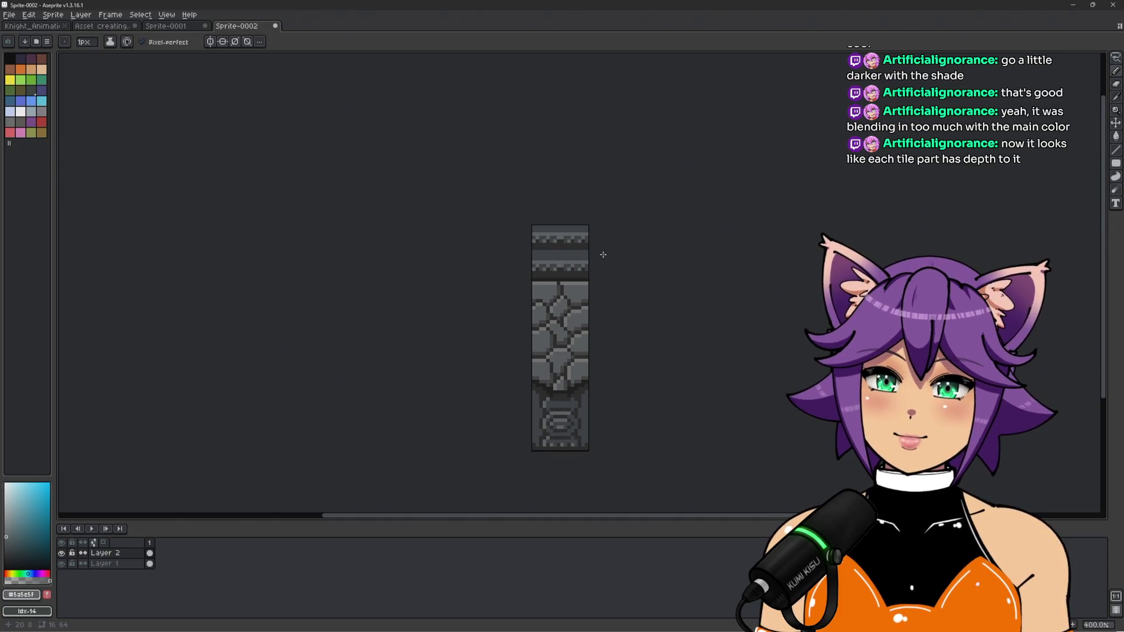
pyautogui.scroll(5, 557, 293)
pyautogui.press('alt')
pyautogui.keyDown('alt'); pyautogui.click(557, 293); pyautogui.keyUp('alt')
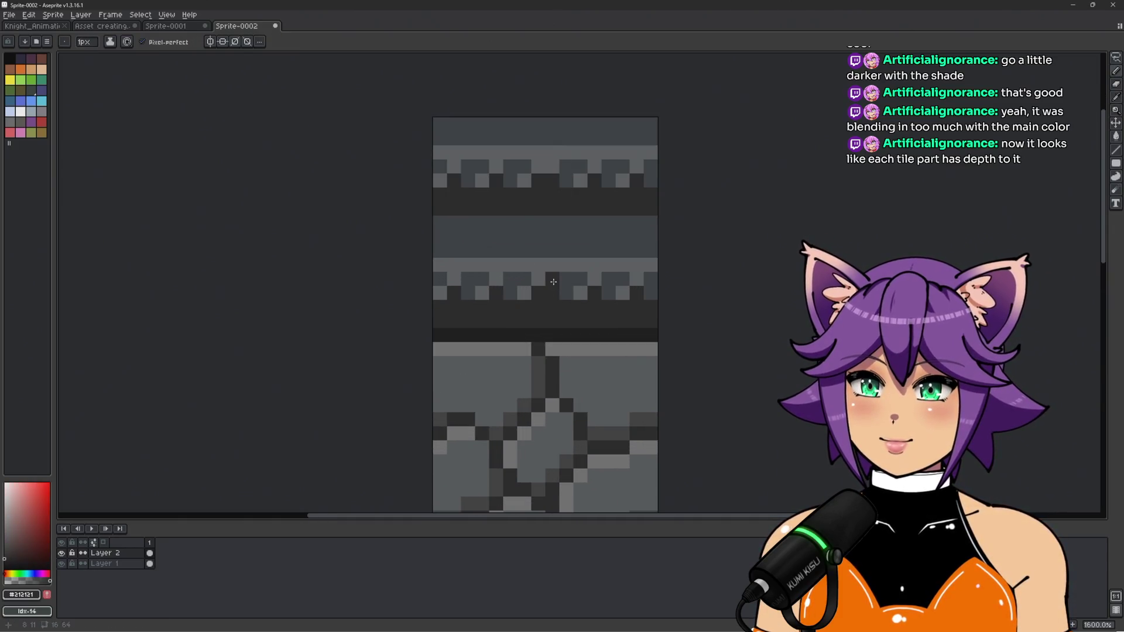
# Touch up the upper band with a dark pixel and a vertical run of #353a3e
pyautogui.scroll(-7, 545, 169)
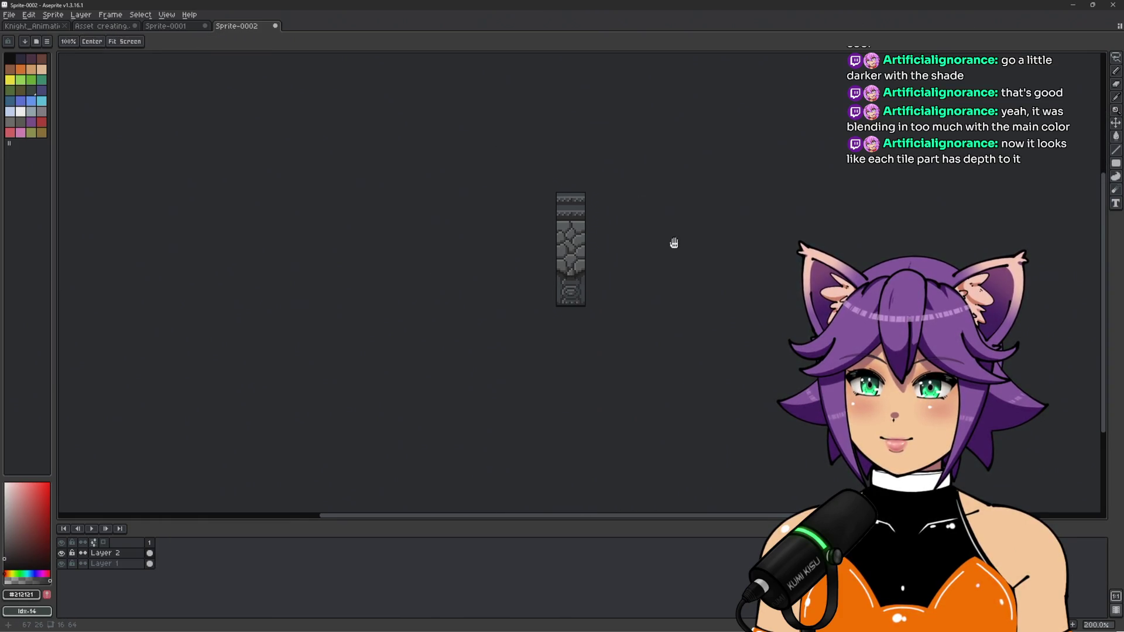
pyautogui.scroll(7, 561, 208)
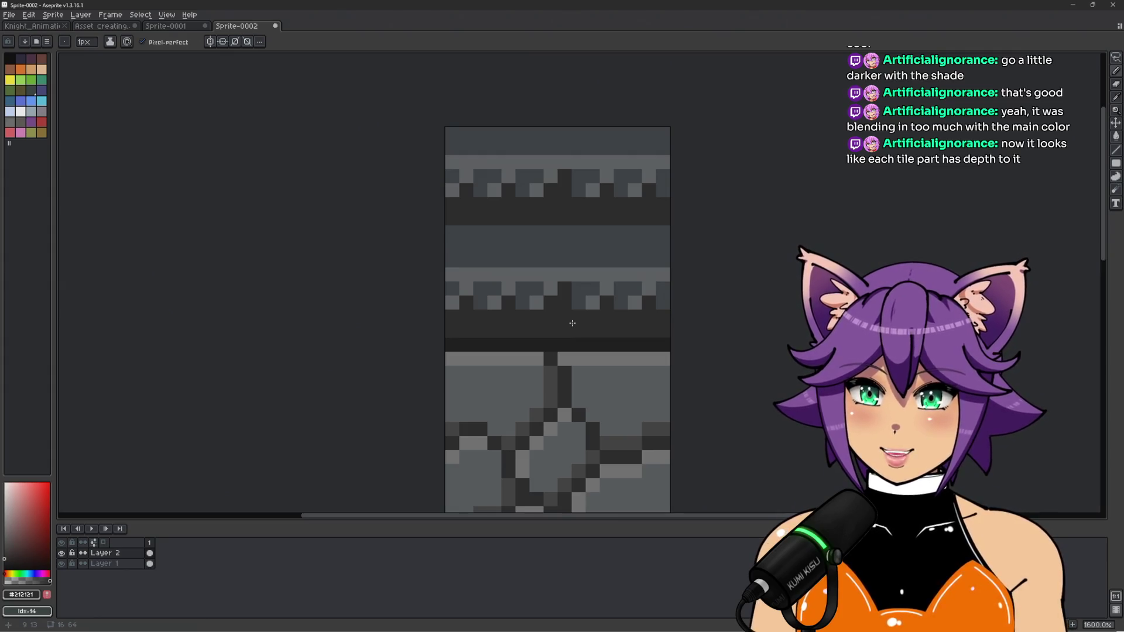
pyautogui.click(579, 303)
pyautogui.keyDown('alt'); pyautogui.click(552, 289); pyautogui.keyUp('alt')
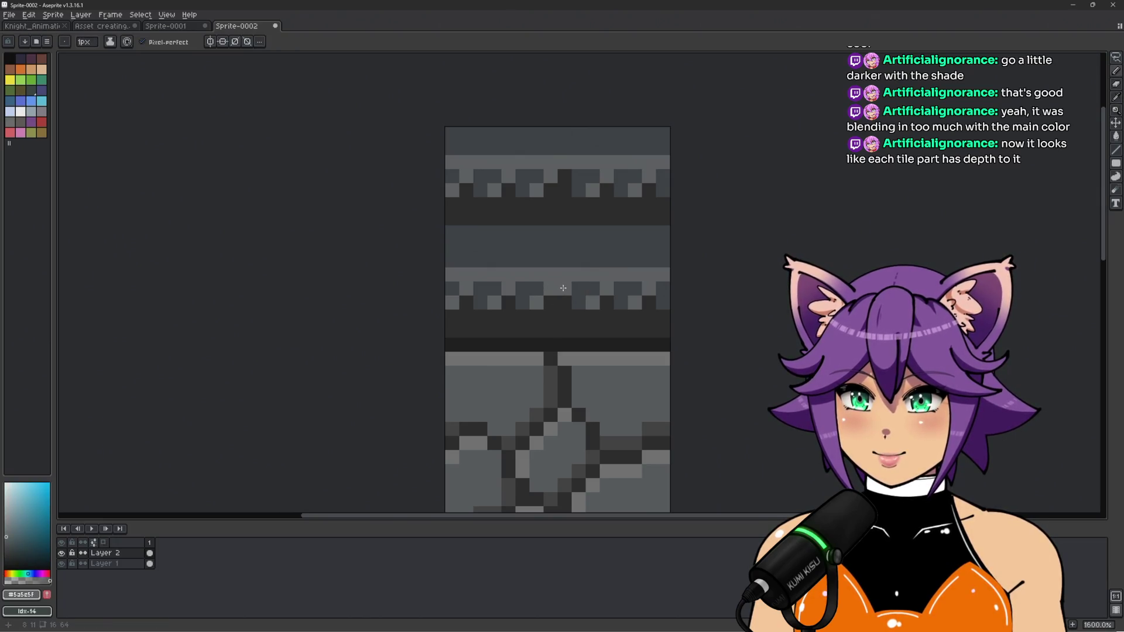
pyautogui.keyDown('alt'); pyautogui.click(549, 256); pyautogui.keyUp('alt')
pyautogui.moveTo(557, 211); pyautogui.dragTo(551, 159)
pyautogui.keyDown('alt'); pyautogui.click(564, 183); pyautogui.keyUp('alt')
pyautogui.scroll(-4, 597, 188)
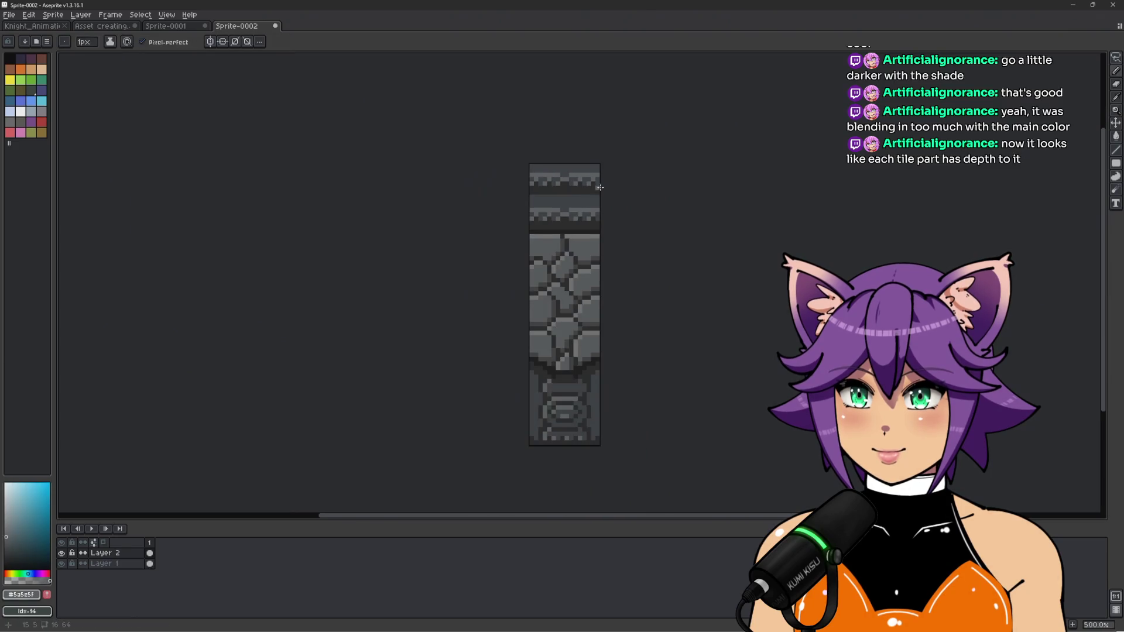
pyautogui.scroll(5, 567, 165)
pyautogui.keyDown('alt'); pyautogui.click(499, 263); pyautogui.keyUp('alt')
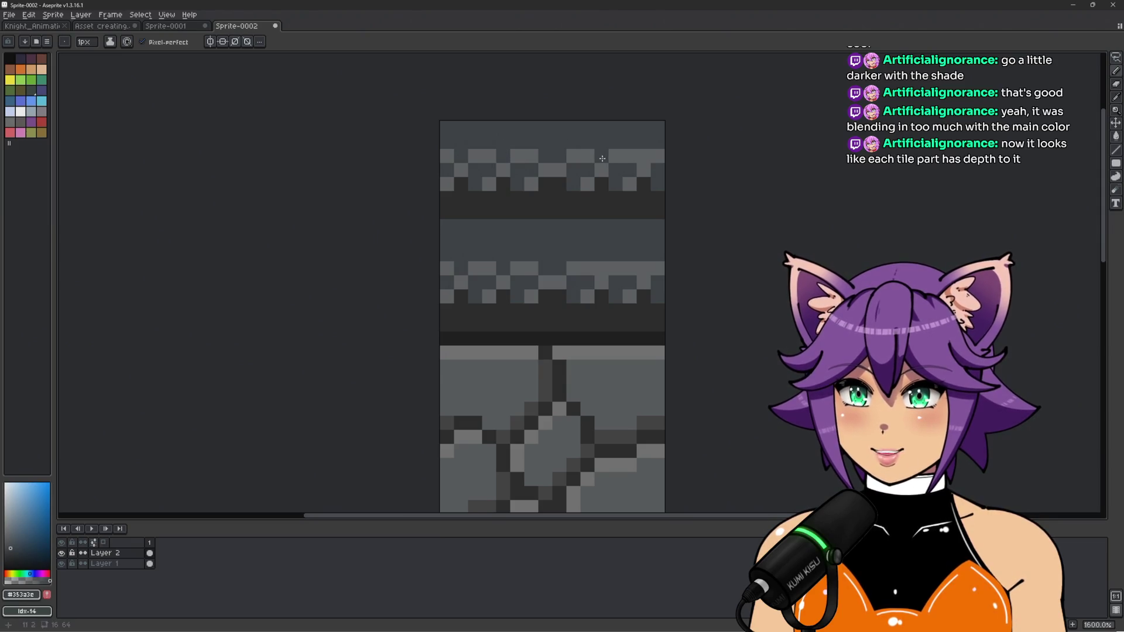
pyautogui.scroll(-6, 598, 270)
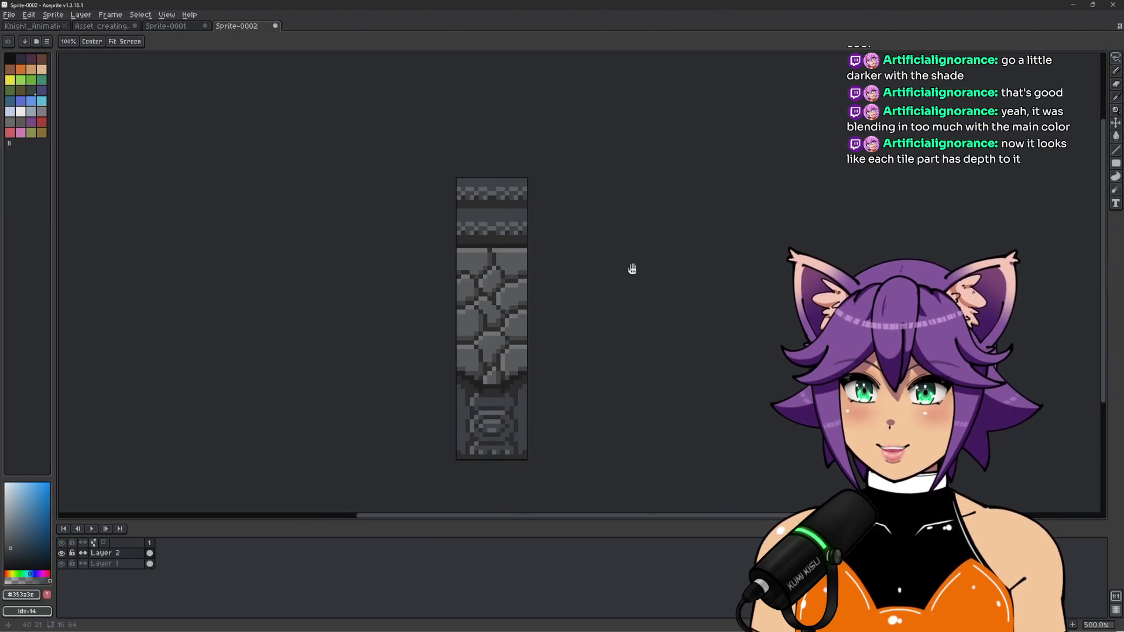
pyautogui.scroll(8, 632, 251)
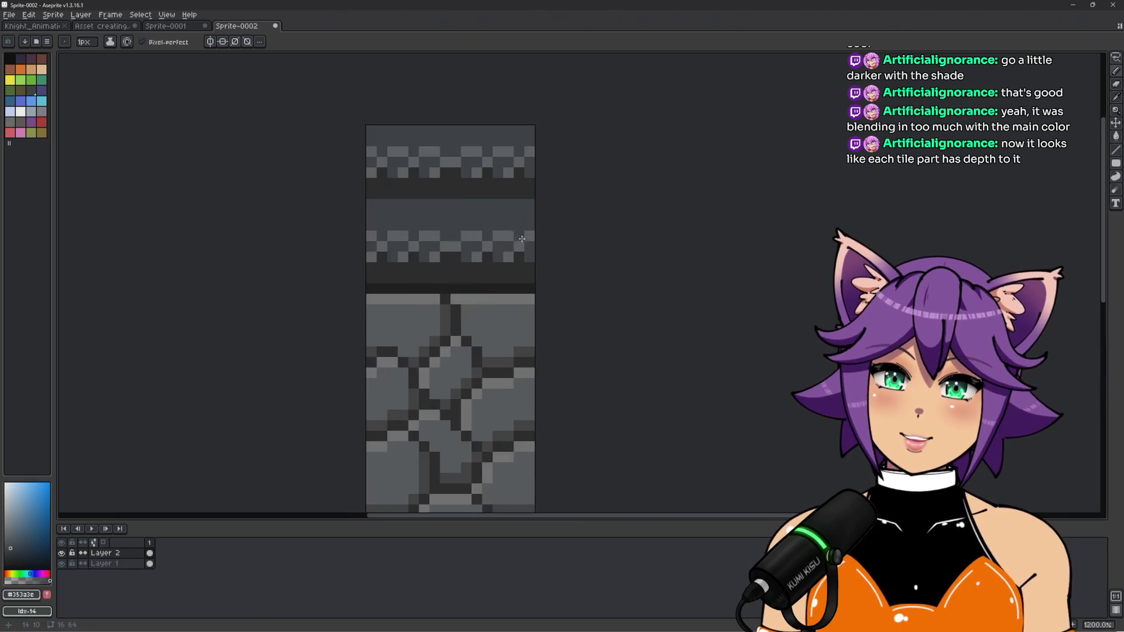
# Draw dark #212121 rows across the tile's top edge, then sample the mid grey
pyautogui.keyDown('alt'); pyautogui.click(283, 258); pyautogui.keyUp('alt')
pyautogui.moveTo(283, 257); pyautogui.dragTo(609, 252)
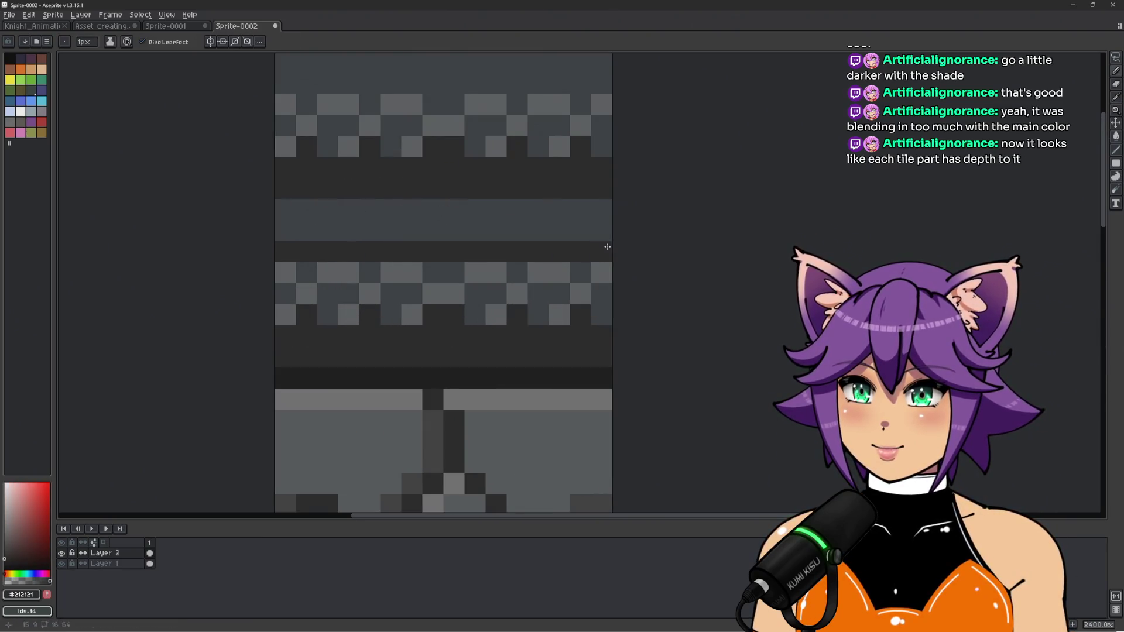
pyautogui.scroll(-3, 587, 252)
pyautogui.moveTo(437, 166); pyautogui.dragTo(621, 168)
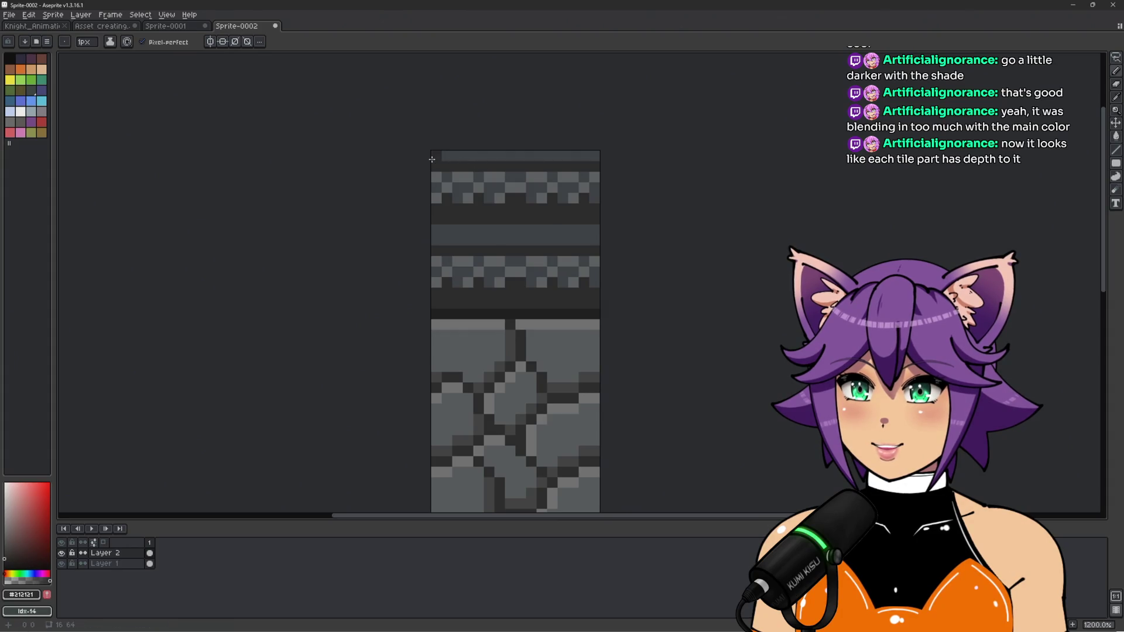
pyautogui.moveTo(431, 159); pyautogui.dragTo(597, 155)
pyautogui.scroll(-3, 620, 188)
pyautogui.scroll(3, 609, 188)
pyautogui.scroll(1, 499, 219)
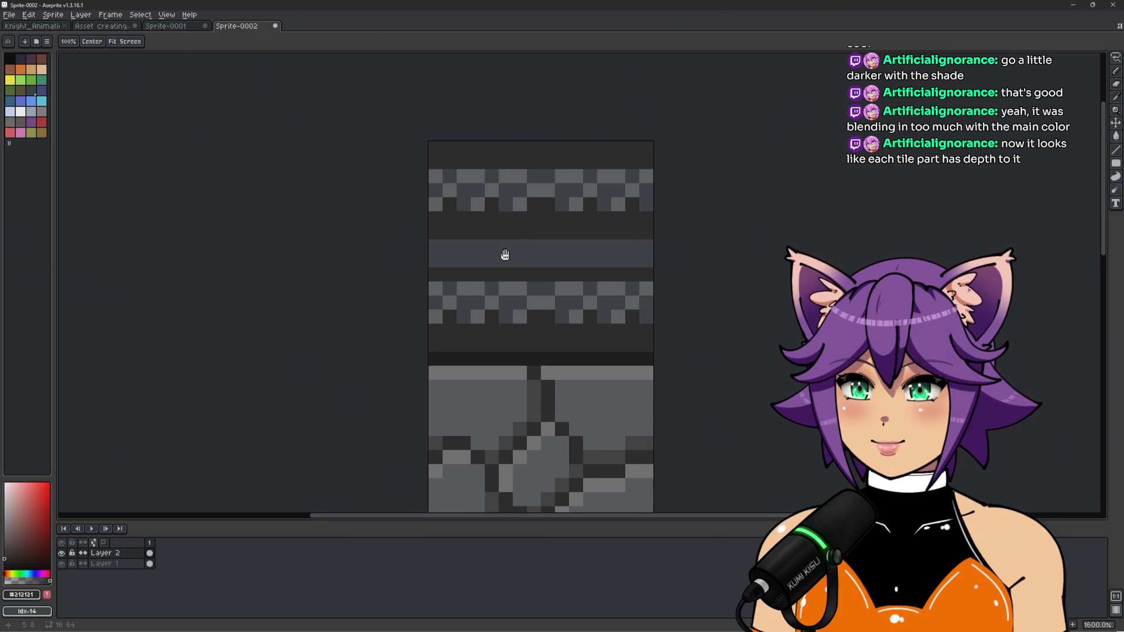
pyautogui.keyDown('alt'); pyautogui.click(476, 217); pyautogui.keyUp('alt')
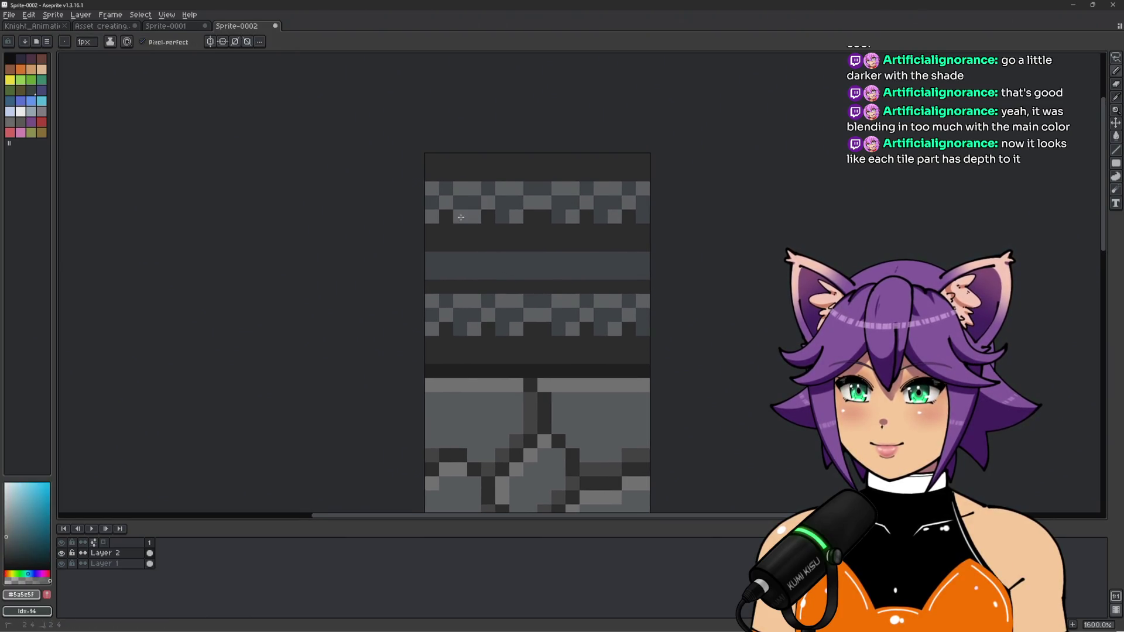
# Undo the last pencil stroke and the solid dark top row
pyautogui.scroll(-5, 649, 215)
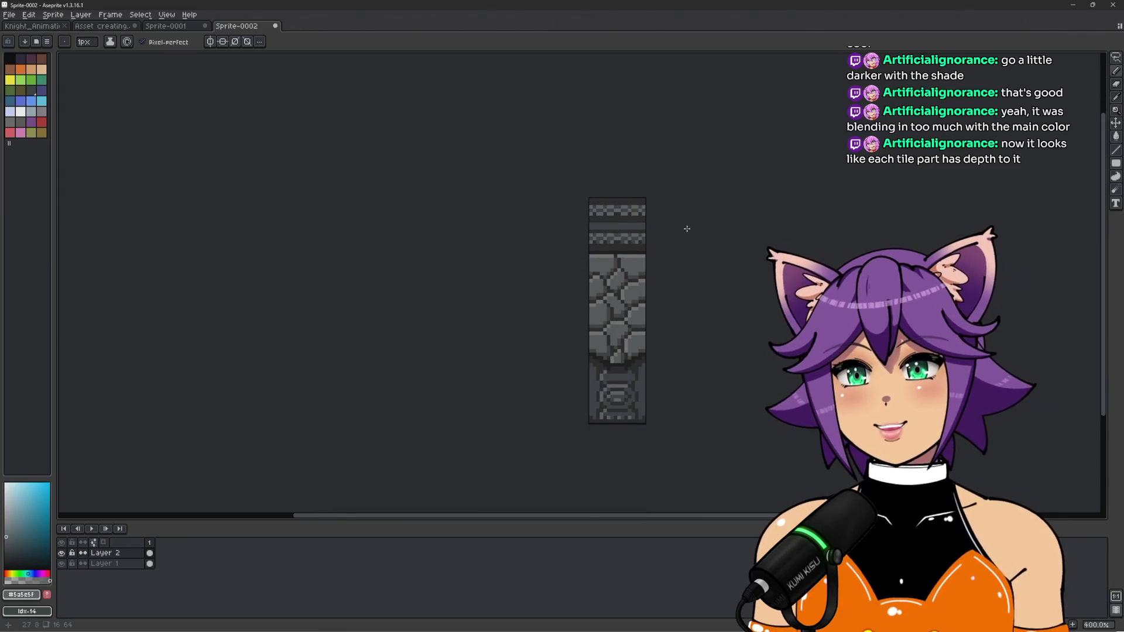
pyautogui.hotkey('ctrl', 'z')
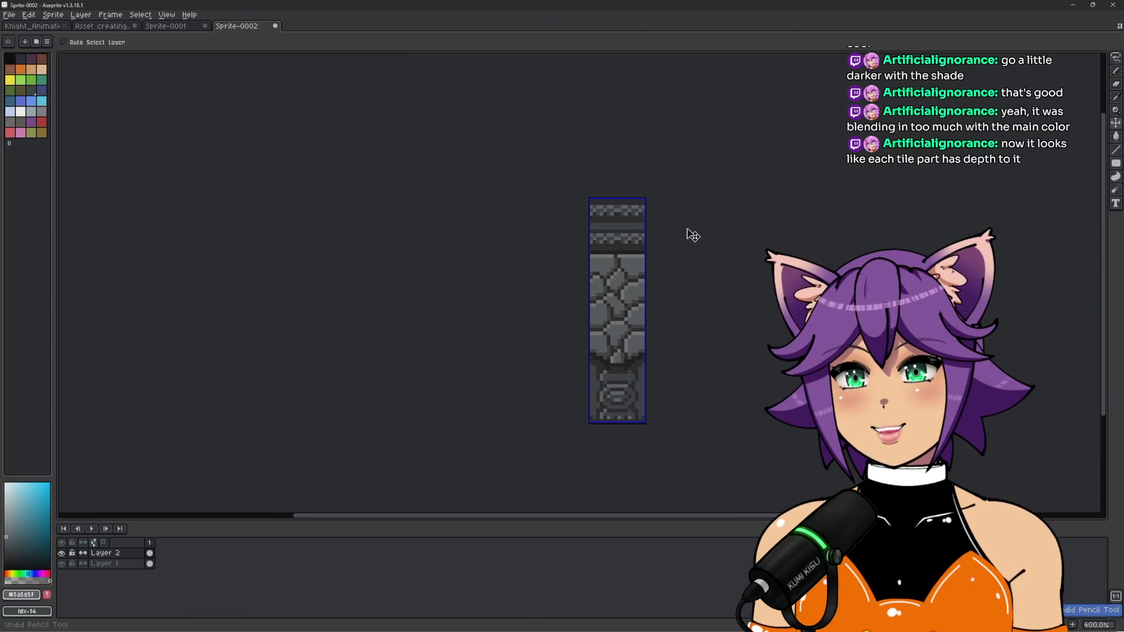
pyautogui.scroll(5, 687, 228)
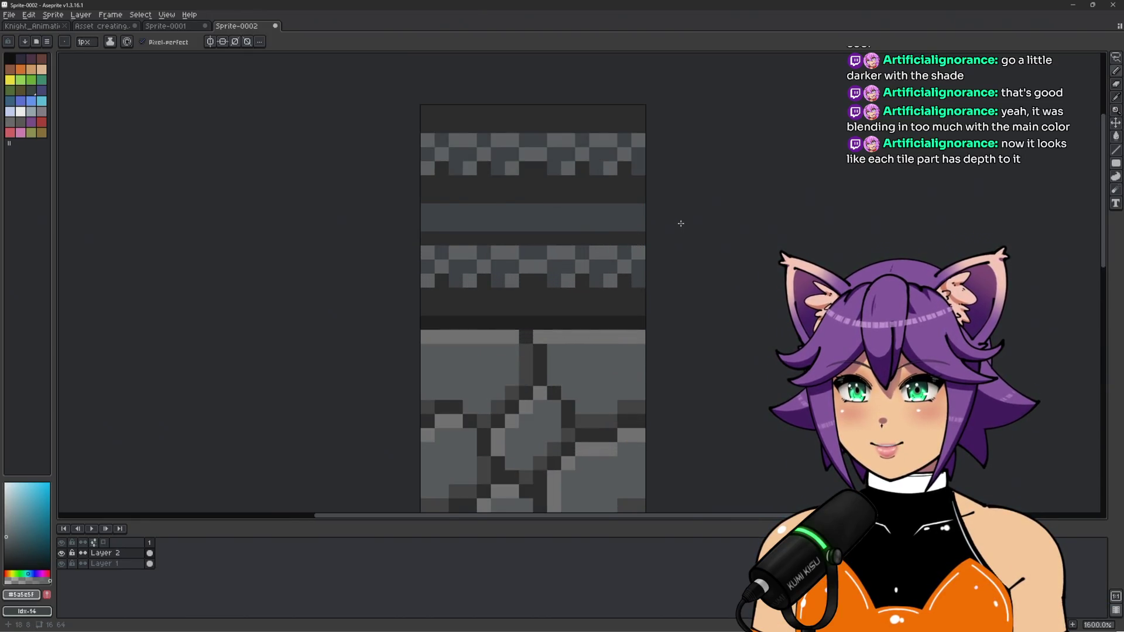
pyautogui.hotkey('ctrl', 'z')
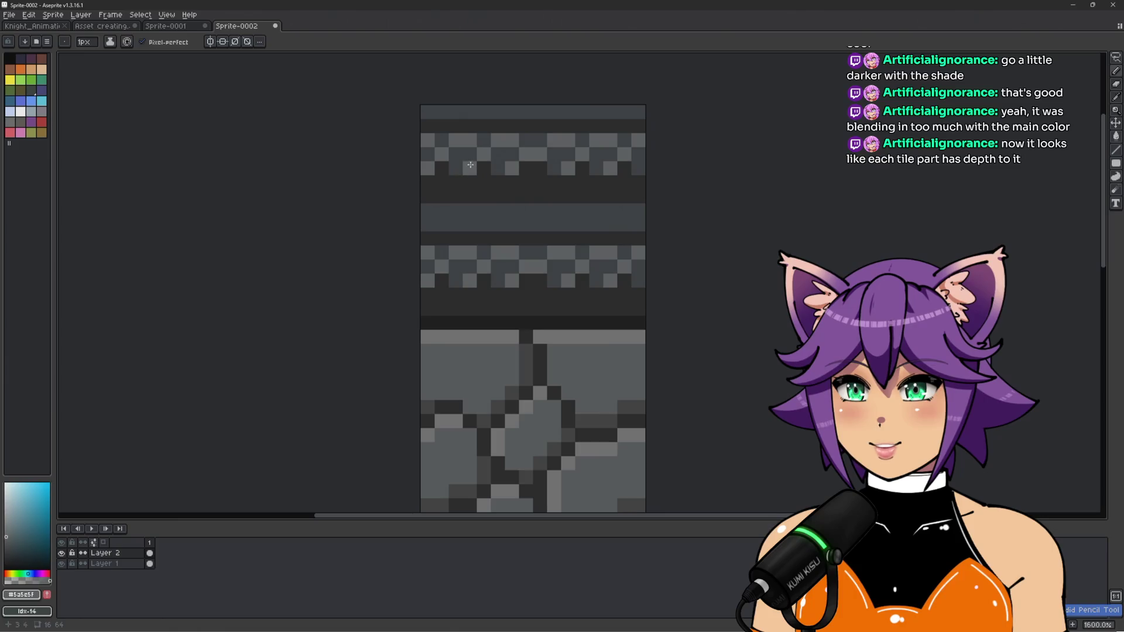
# Eyedrop #353a3e and darken a single light pixel near the tile's top edge
pyautogui.keyDown('alt'); pyautogui.click(470, 166); pyautogui.keyUp('alt')
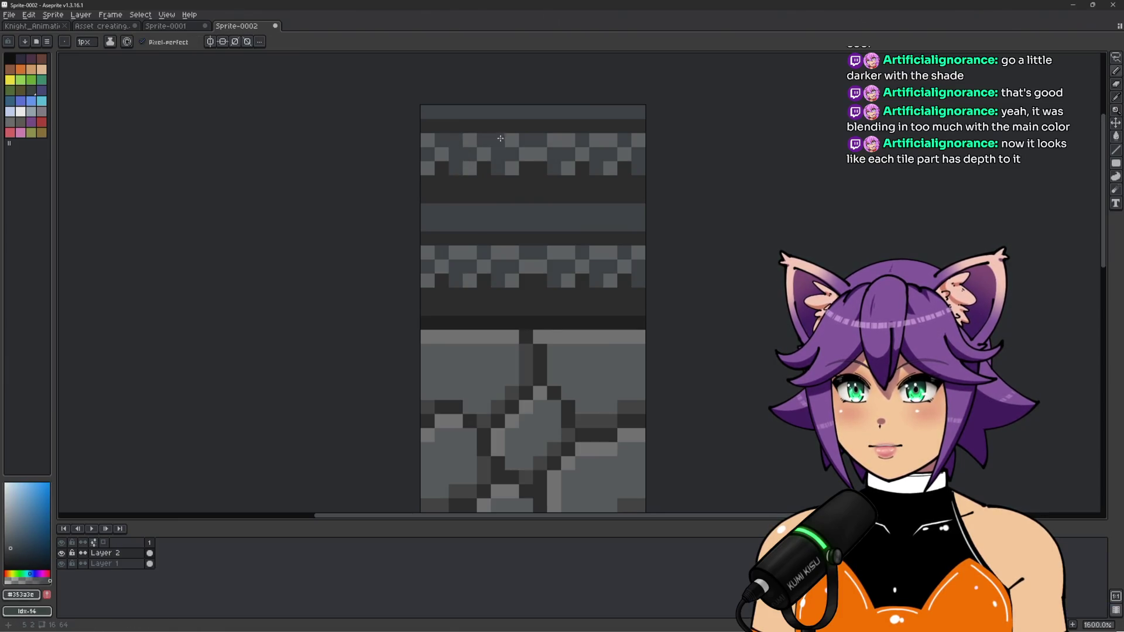
pyautogui.click(598, 139)
pyautogui.scroll(-5, 706, 176)
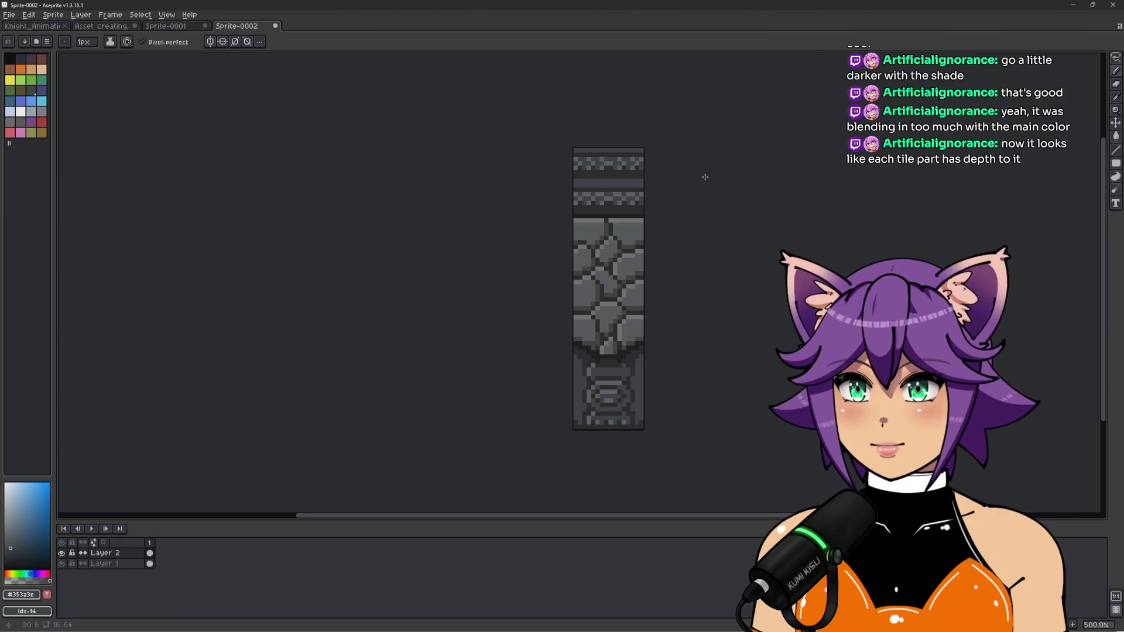
pyautogui.scroll(5, 679, 164)
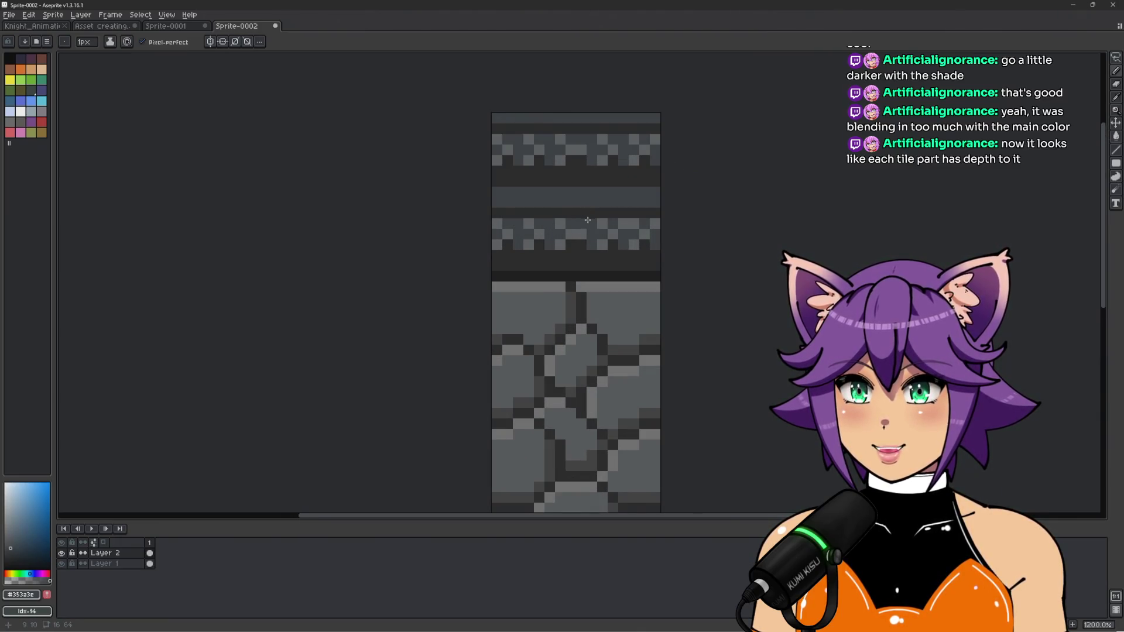
pyautogui.scroll(-2, 691, 217)
pyautogui.scroll(2, 708, 205)
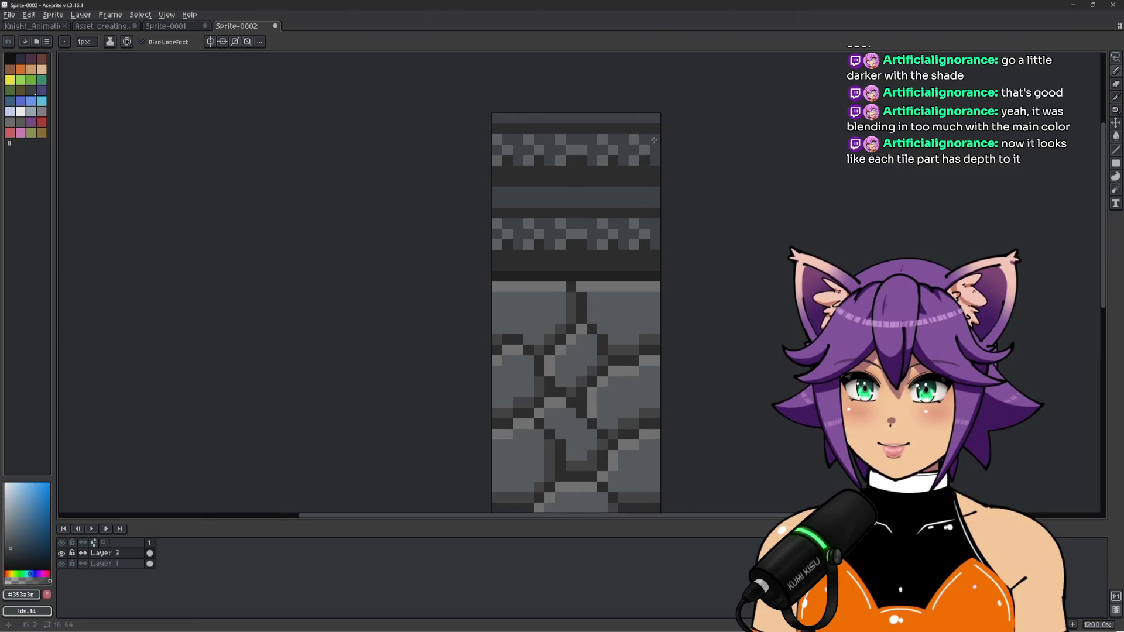
pyautogui.scroll(-3, 703, 176)
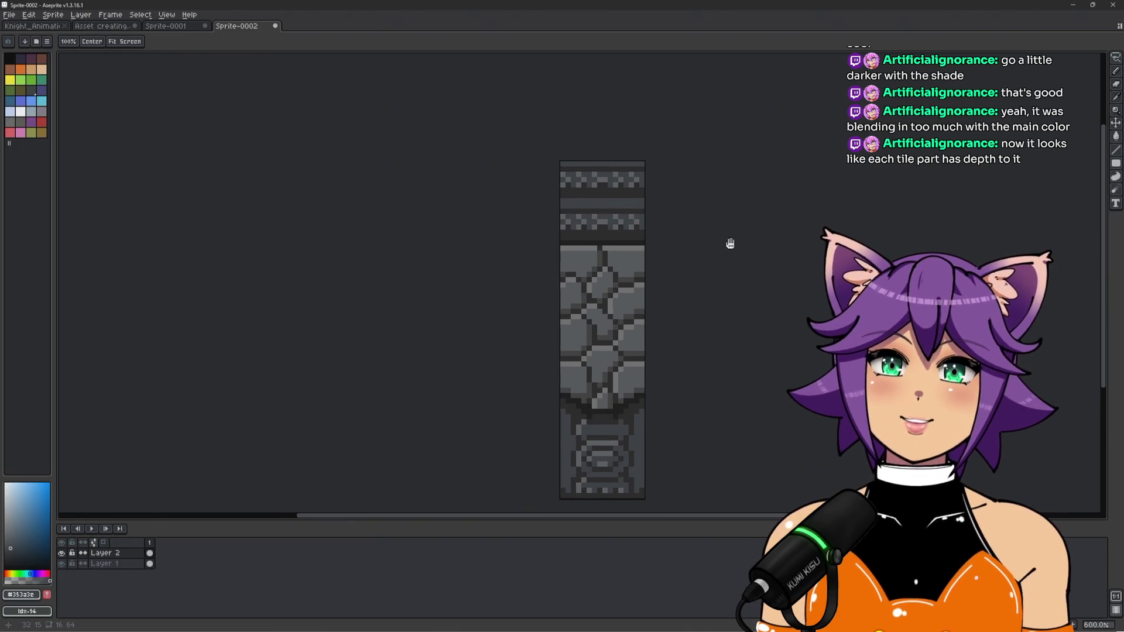
pyautogui.scroll(3, 612, 215)
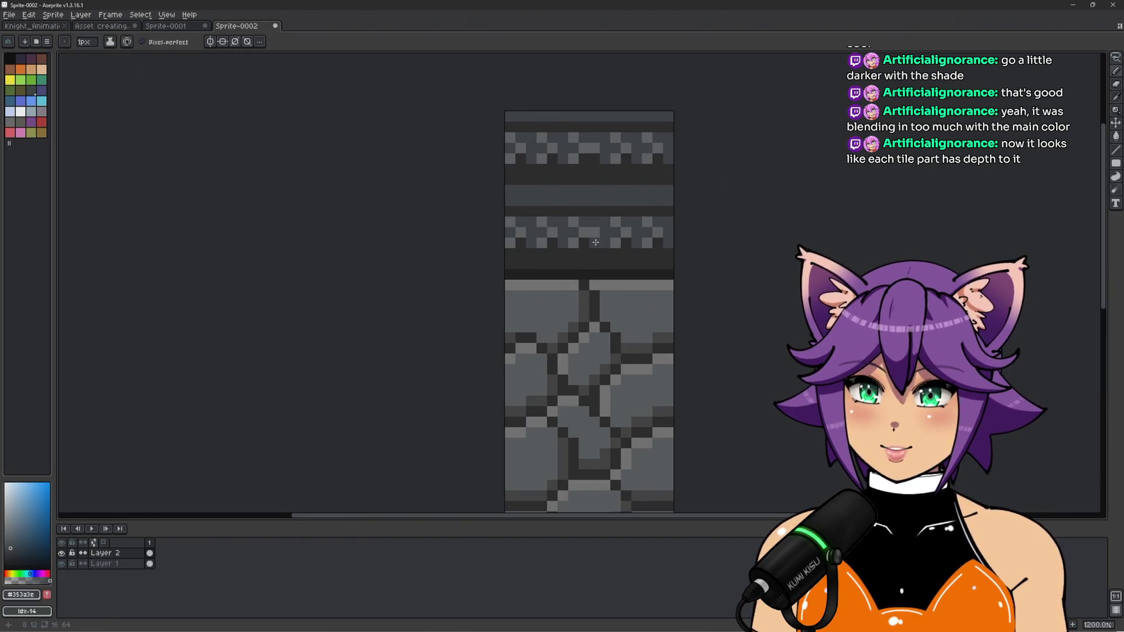
pyautogui.scroll(1, 595, 243)
# Eyedrop the darkest grey #212121, then undo the last few painted pixels
pyautogui.keyDown('alt'); pyautogui.click(588, 227); pyautogui.keyUp('alt')
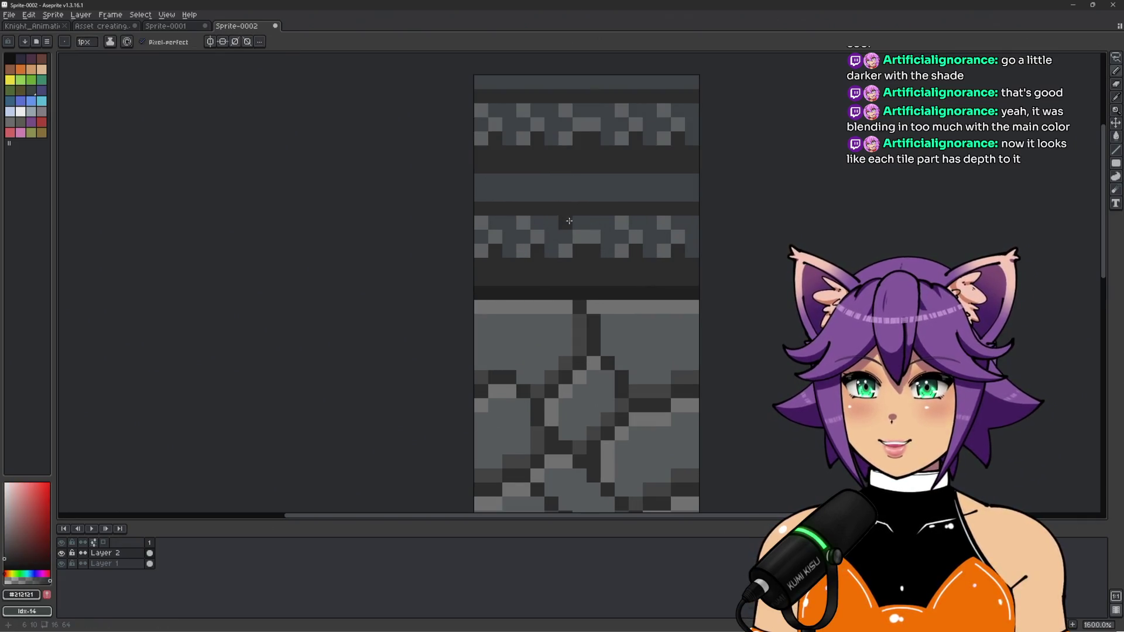
pyautogui.scroll(-4, 491, 226)
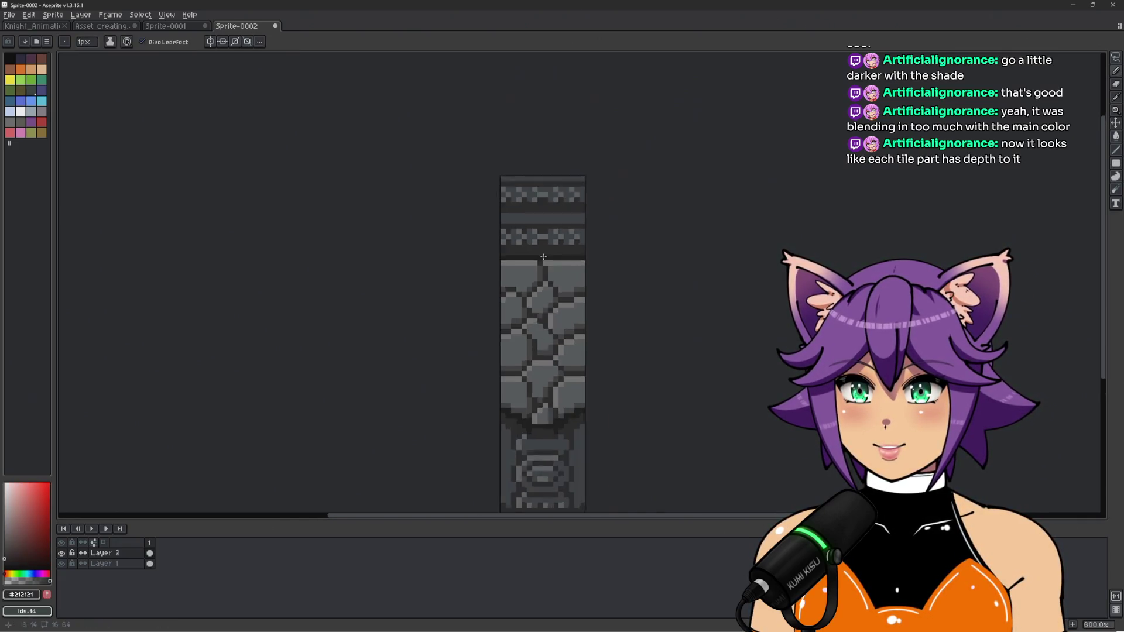
pyautogui.scroll(3, 575, 219)
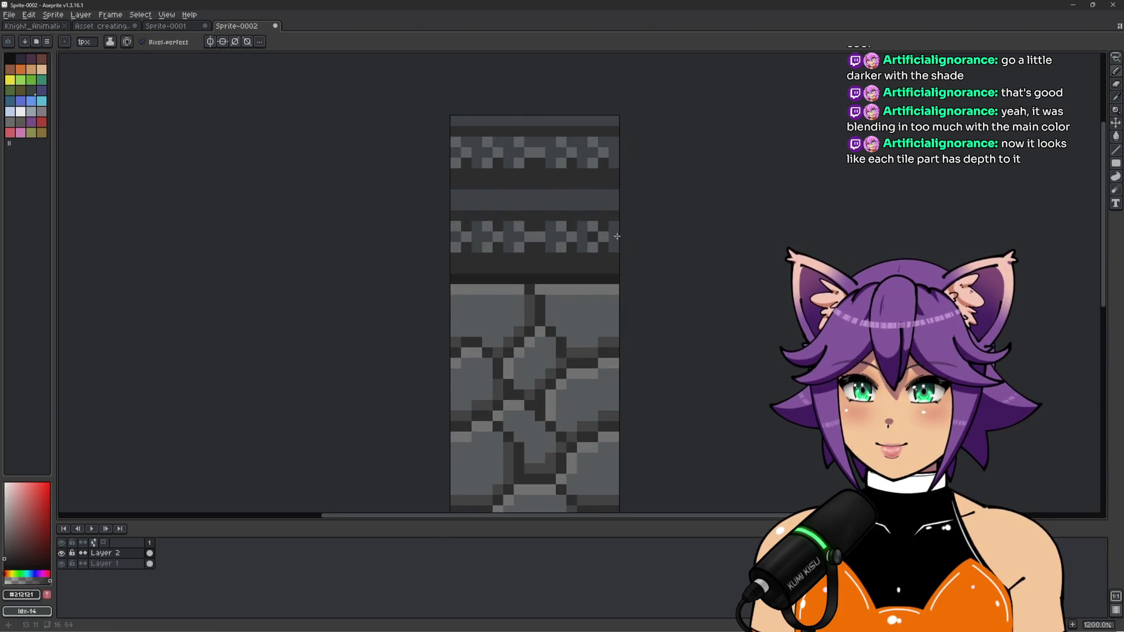
pyautogui.scroll(-6, 598, 238)
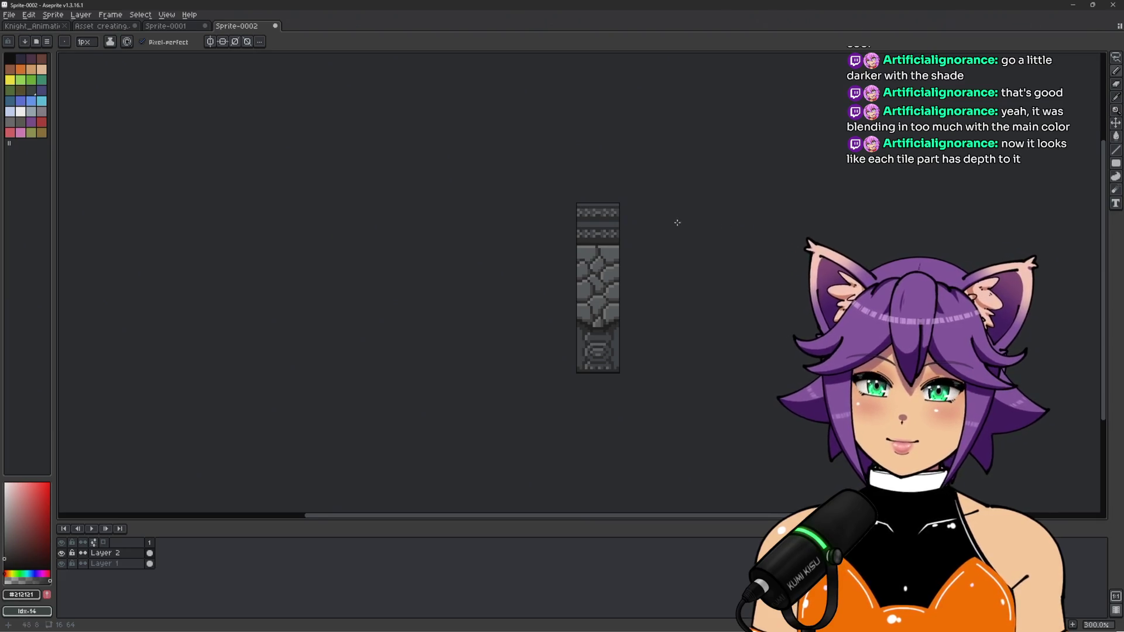
pyautogui.scroll(9, 586, 240)
pyautogui.hotkey('ctrl', 'z')
pyautogui.hotkey('ctrl', 'z')
pyautogui.hotkey('ctrl', 'z')
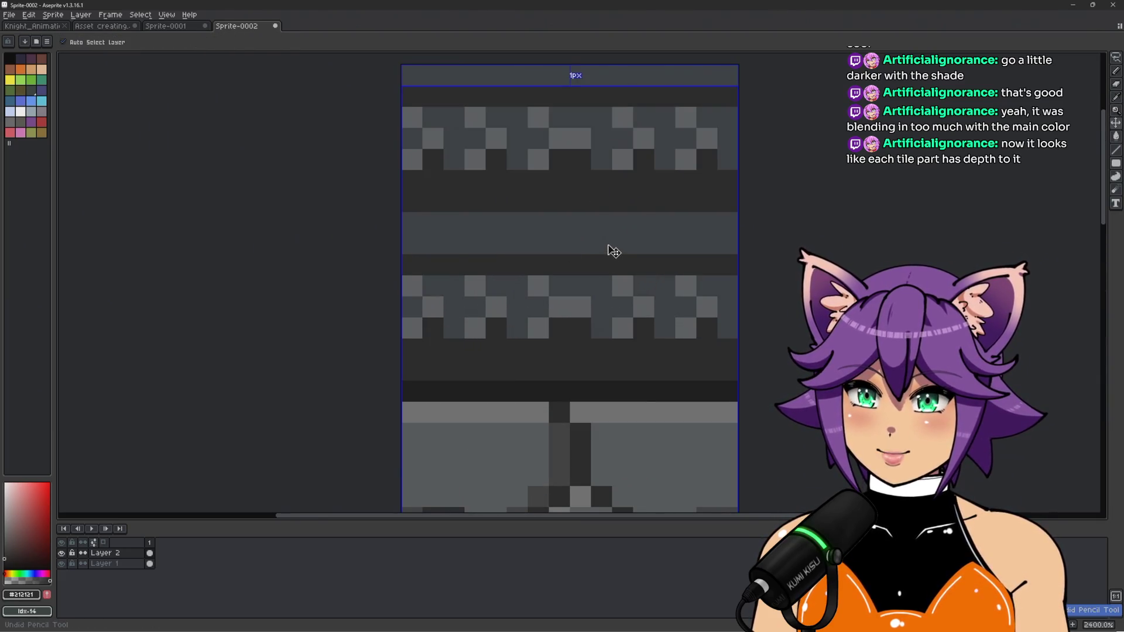
pyautogui.scroll(-3, 603, 240)
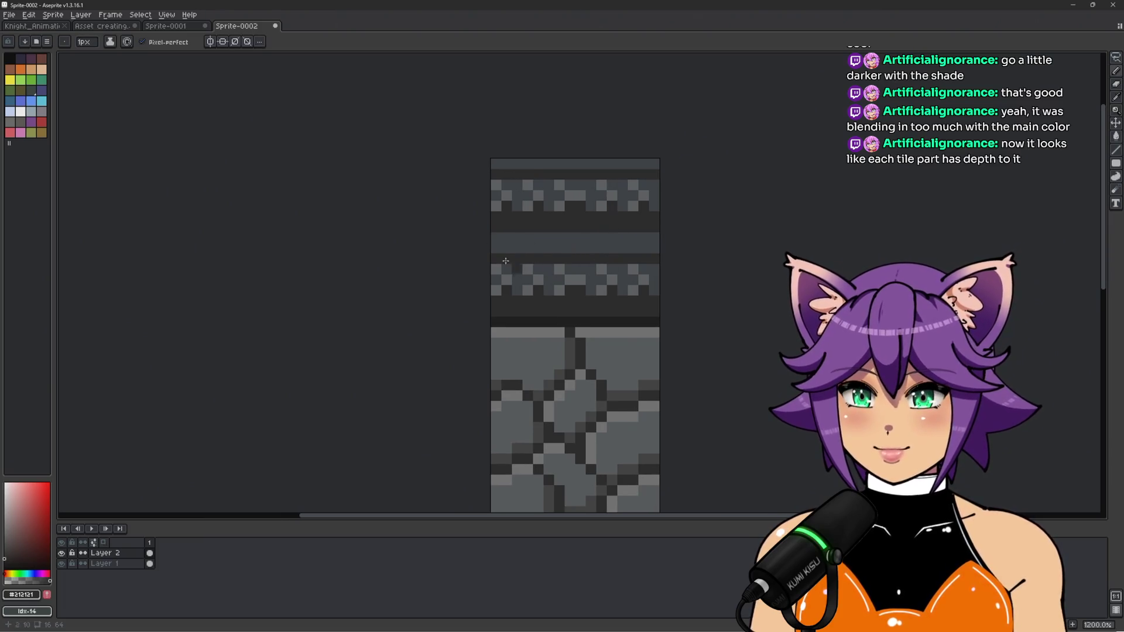
pyautogui.scroll(-2, 533, 241)
pyautogui.scroll(2, 530, 243)
pyautogui.press('alt')
# Paint a mid grey #5a5e5f line across the dark band, plus a pixel at its left end
pyautogui.scroll(1, 525, 252)
pyautogui.keyDown('alt'); pyautogui.click(525, 230); pyautogui.keyUp('alt')
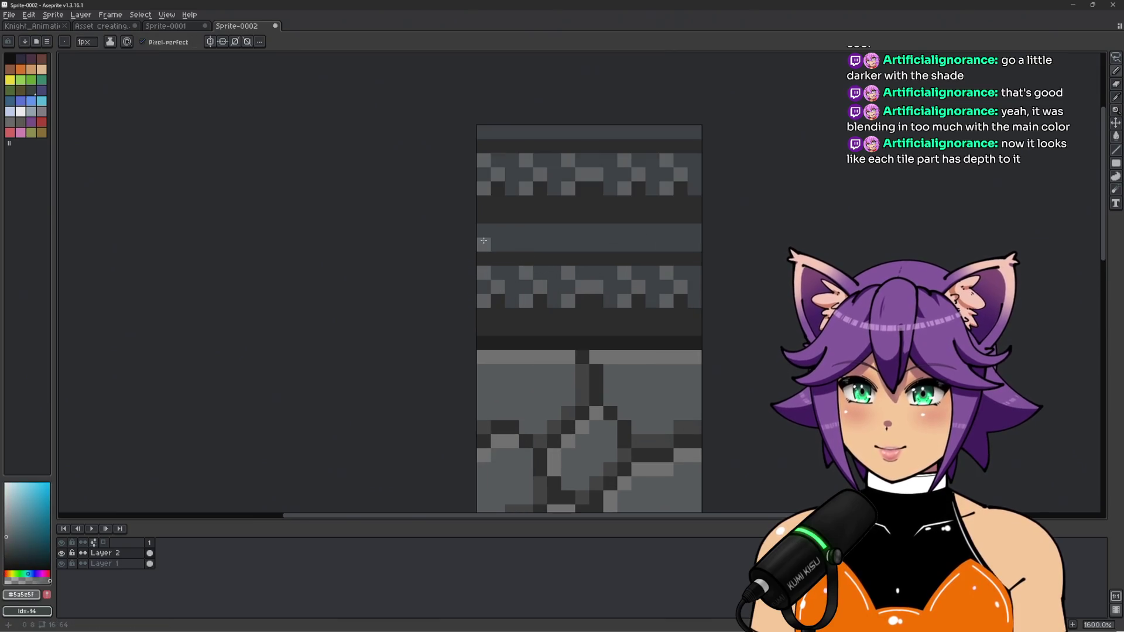
pyautogui.moveTo(484, 230); pyautogui.dragTo(695, 231)
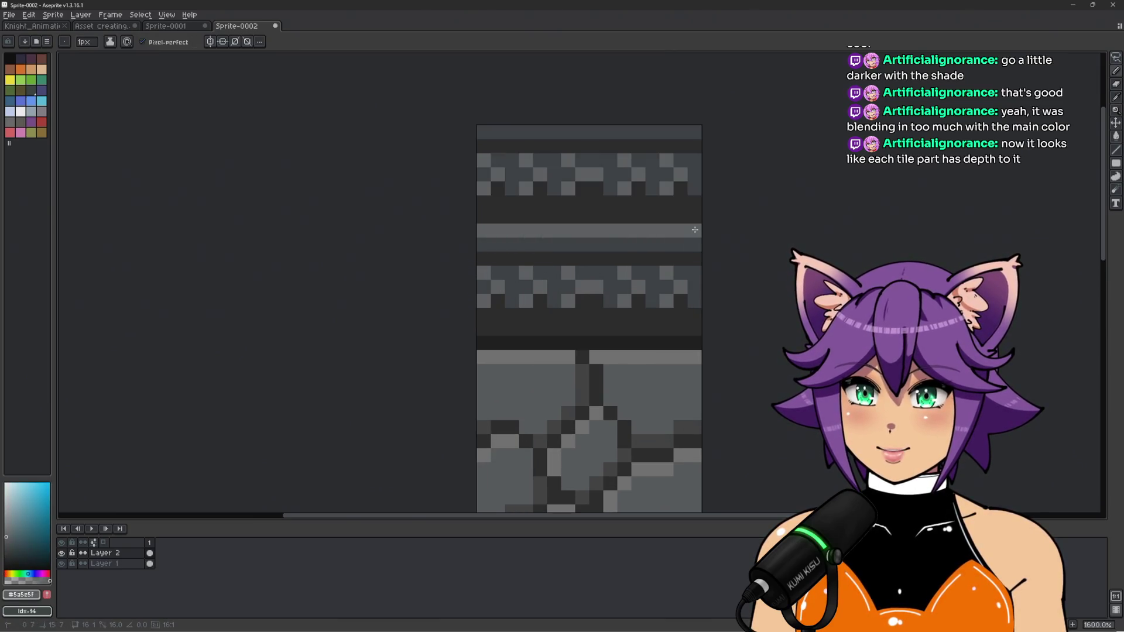
pyautogui.click(498, 217)
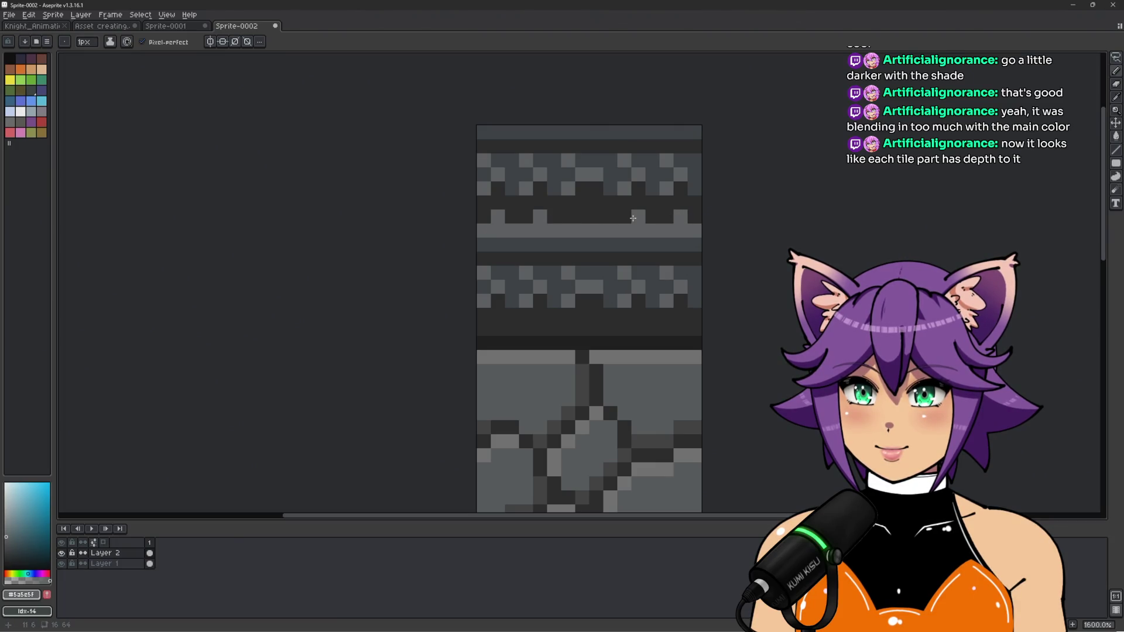
pyautogui.scroll(-3, 629, 259)
pyautogui.scroll(-2, 628, 260)
pyautogui.scroll(5, 652, 261)
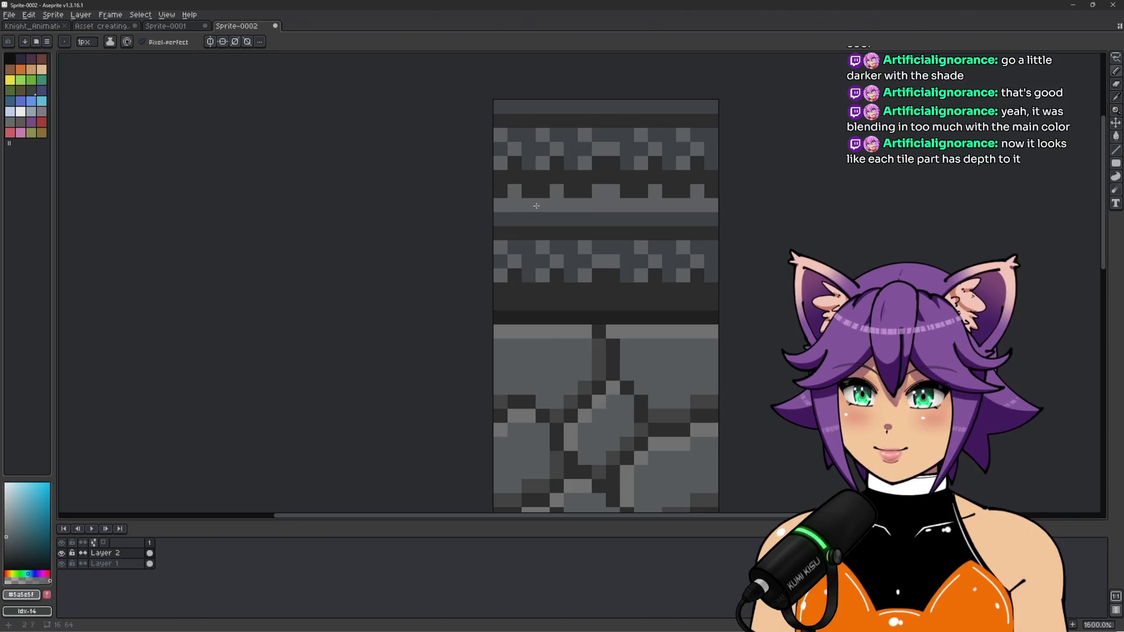
# Paint part of the light band darkest grey, then add #5a5e5f bumps along the dark band
pyautogui.keyDown('alt'); pyautogui.click(530, 233); pyautogui.keyUp('alt')
pyautogui.click(571, 219)
pyautogui.moveTo(611, 219); pyautogui.dragTo(728, 214)
pyautogui.scroll(-3, 728, 213)
pyautogui.scroll(3, 728, 213)
pyautogui.keyDown('alt'); pyautogui.click(567, 210); pyautogui.keyUp('alt')
pyautogui.click(572, 216)
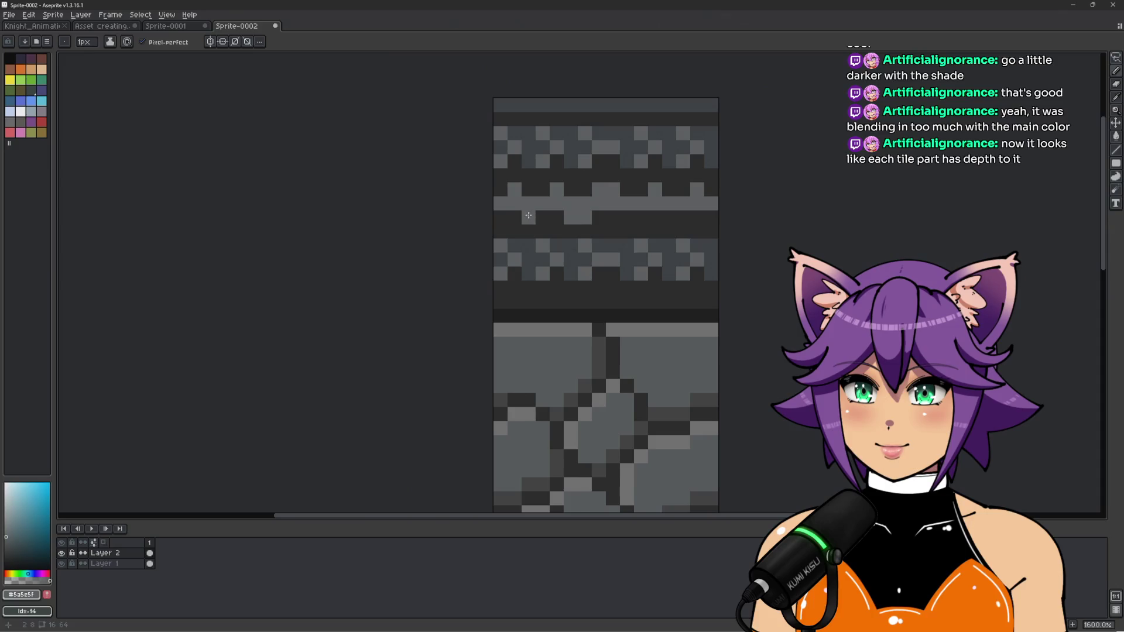
pyautogui.click(641, 218)
pyautogui.click(627, 218)
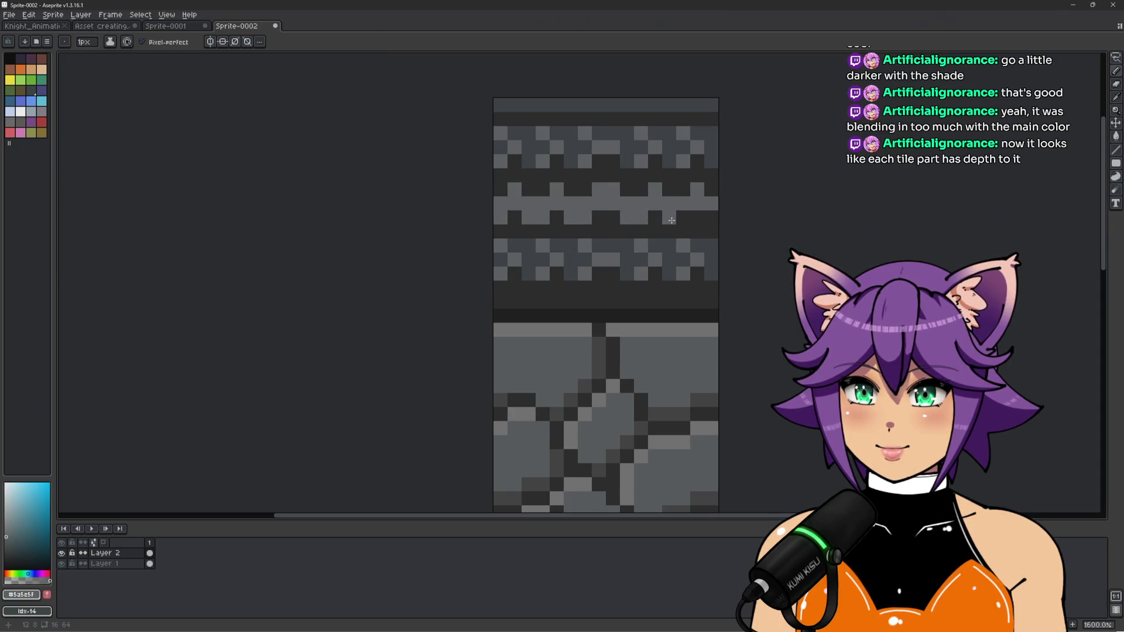
pyautogui.scroll(-4, 743, 218)
# Undo the last light grey bumps
pyautogui.moveTo(804, 246); pyautogui.dragTo(668, 254)
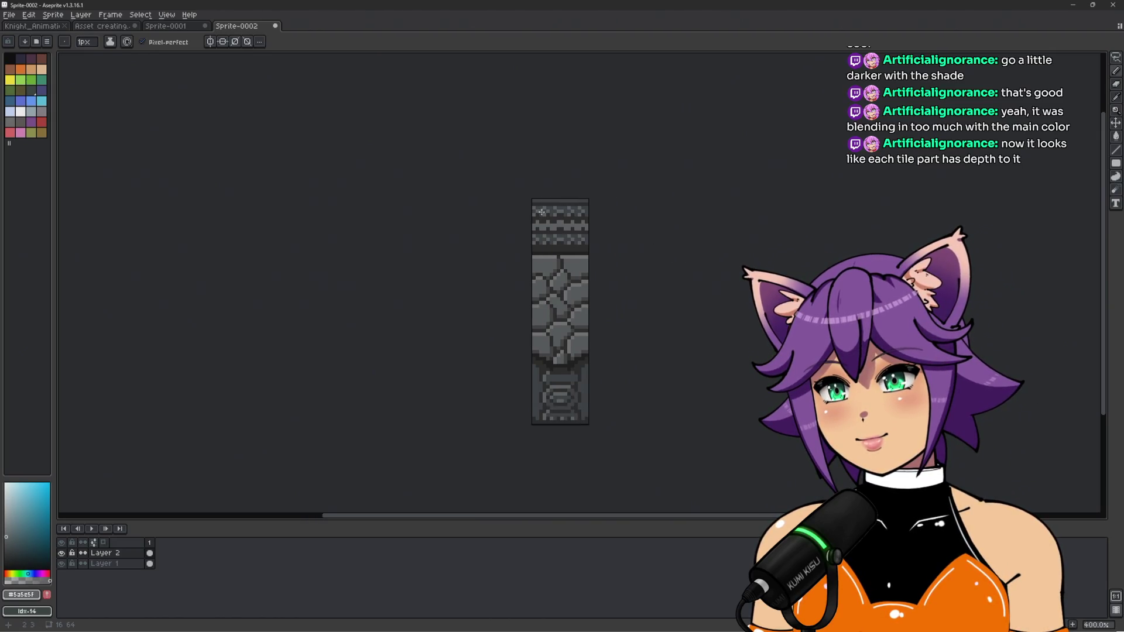
pyautogui.scroll(8, 541, 212)
pyautogui.hotkey('ctrl', 'z')
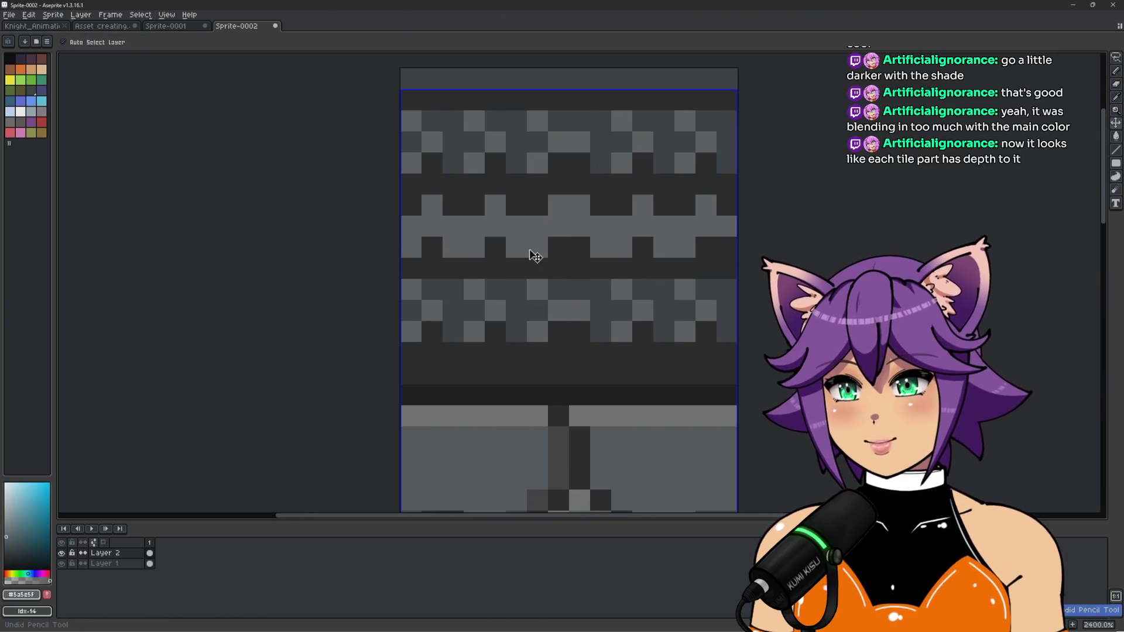
pyautogui.hotkey('ctrl', 'z')
pyautogui.hotkey('ctrl', 'z')
pyautogui.hotkey('ctrl', 'z')
pyautogui.press('i')
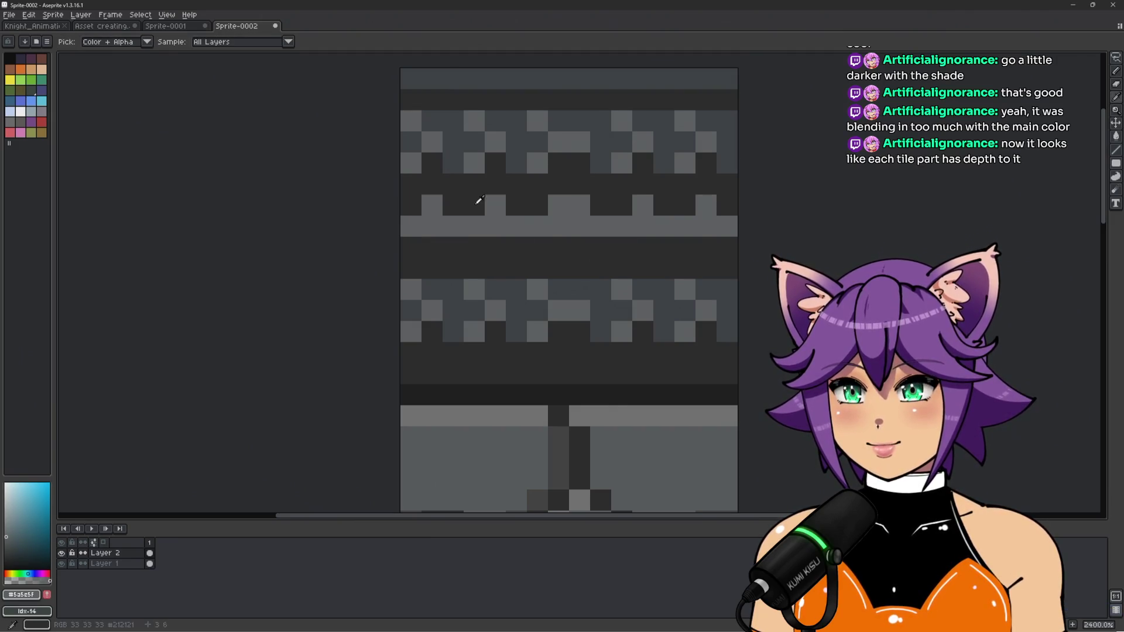
# Shade beneath each of the six bumps with the darker grey #353a3e
pyautogui.click(461, 152)
pyautogui.press('b')
pyautogui.click(433, 226)
pyautogui.click(495, 227)
pyautogui.click(580, 226)
pyautogui.click(559, 226)
pyautogui.click(643, 227)
pyautogui.click(706, 227)
pyautogui.scroll(-7, 706, 228)
pyautogui.scroll(5, 543, 239)
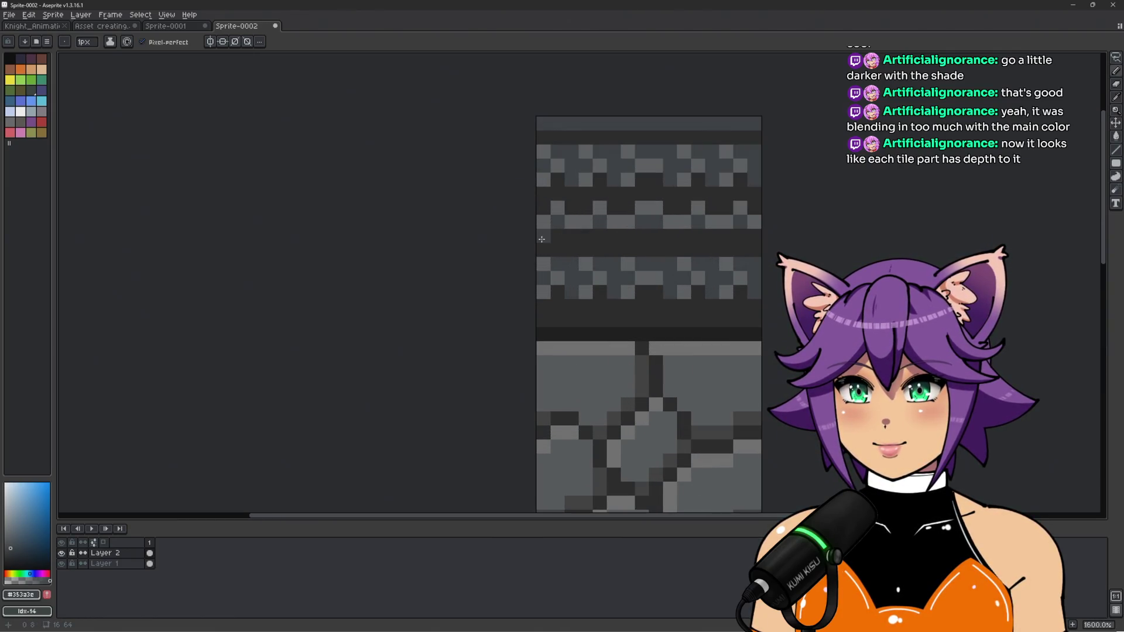
pyautogui.scroll(-4, 545, 238)
# Recolour the dark row lighter, then draw a darkest-grey line across the top band
pyautogui.moveTo(761, 242); pyautogui.dragTo(642, 236)
pyautogui.scroll(3, 643, 236)
pyautogui.keyDown('shift'); pyautogui.click(652, 229); pyautogui.keyUp('shift')
pyautogui.scroll(-5, 482, 227)
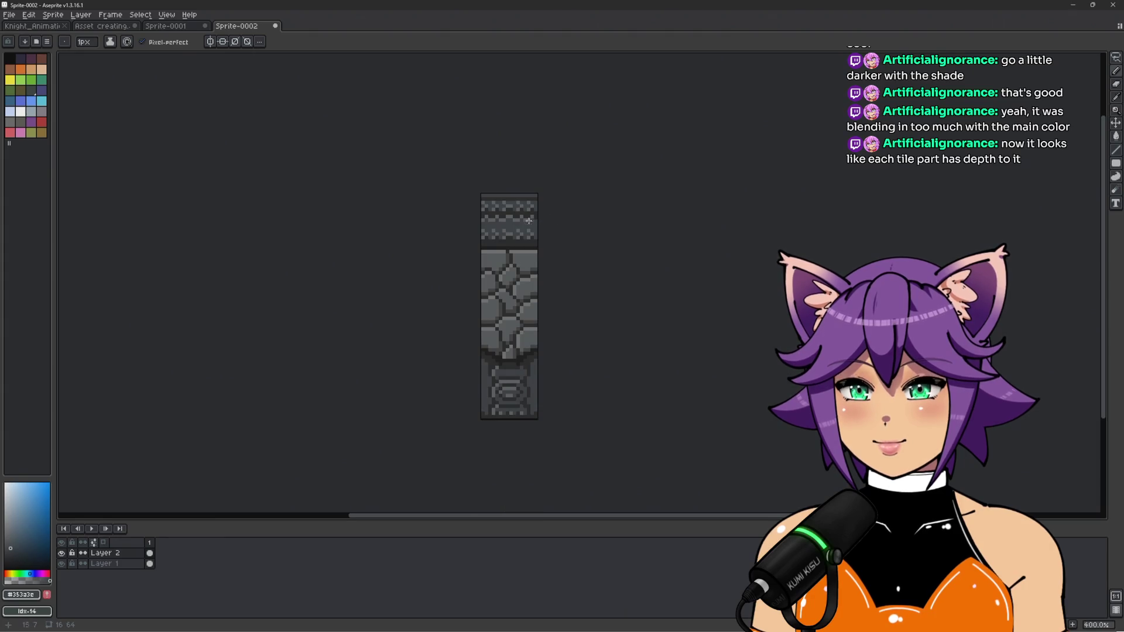
pyautogui.scroll(3, 534, 221)
pyautogui.keyDown('alt'); pyautogui.click(491, 218); pyautogui.keyUp('alt')
pyautogui.scroll(1, 492, 223)
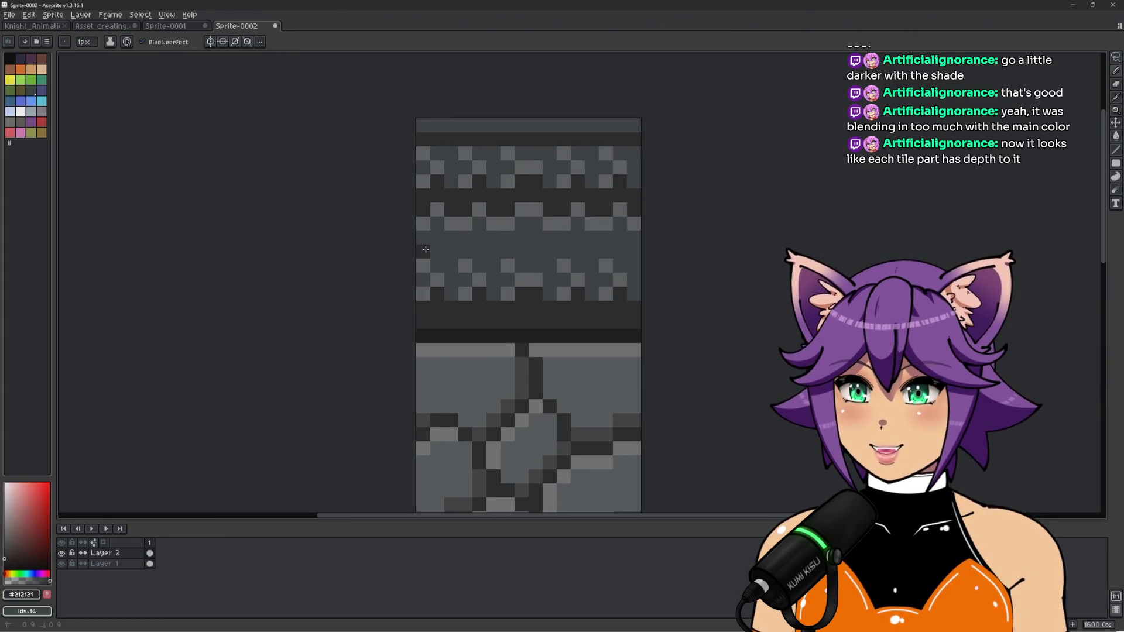
pyautogui.moveTo(426, 249); pyautogui.dragTo(642, 262)
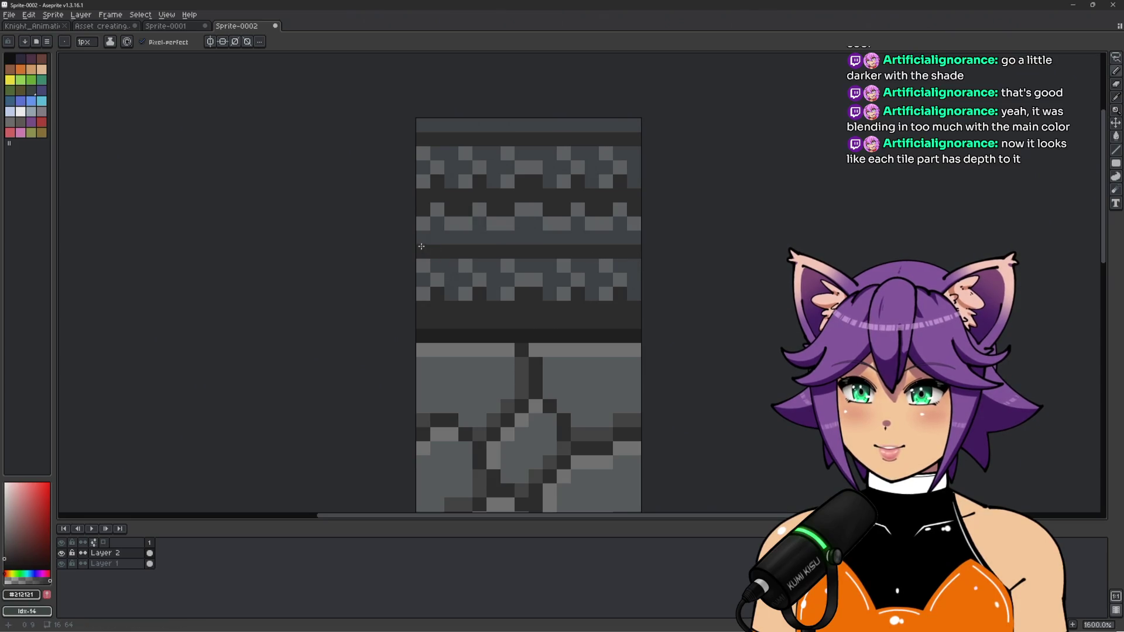
pyautogui.scroll(-2, 579, 237)
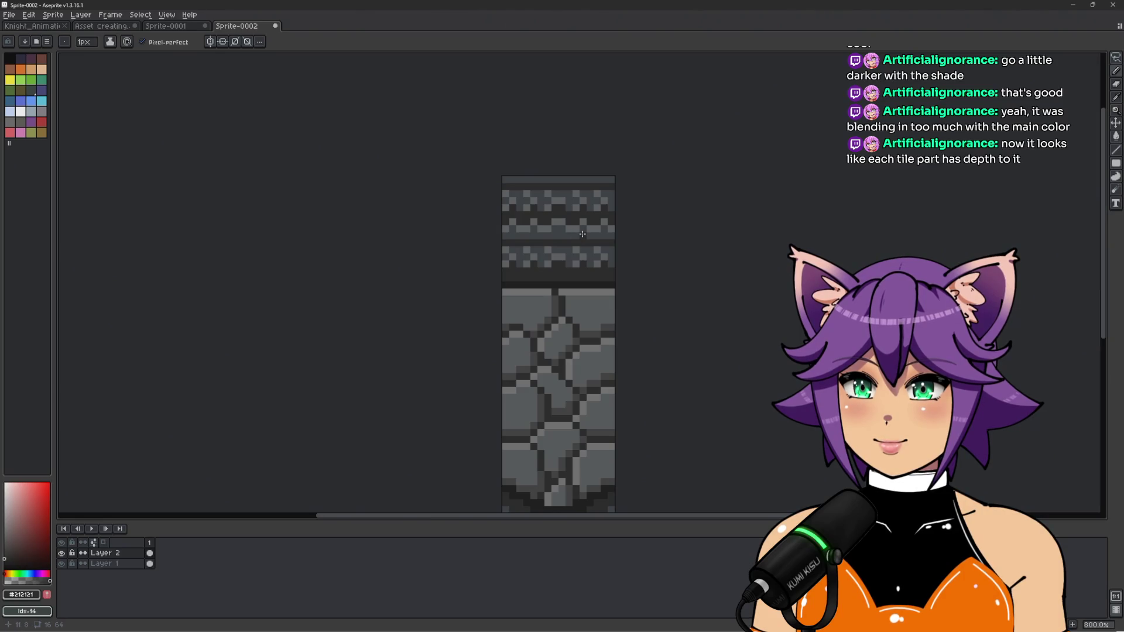
pyautogui.scroll(1, 582, 234)
# Try a freehand lasso selection of the top band, then deselect it
pyautogui.press('q')
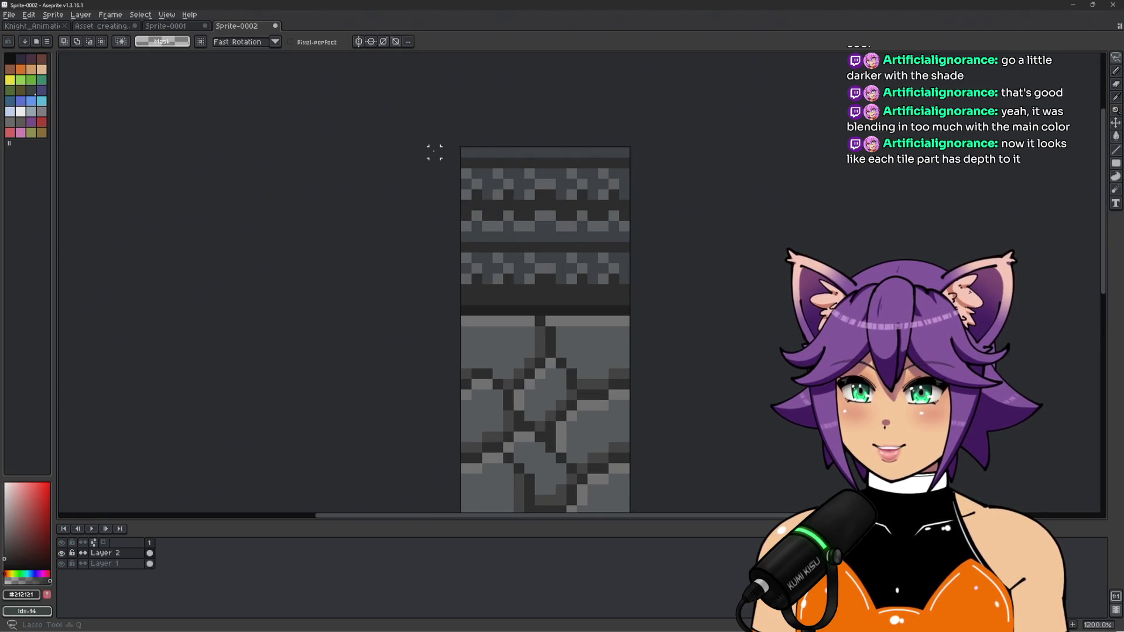
pyautogui.moveTo(434, 152); pyautogui.dragTo(740, 205)
pyautogui.moveTo(635, 237)
pyautogui.mouseDown()
pyautogui.moveTo(565, 231)
pyautogui.moveTo(445, 140)
pyautogui.mouseUp()
pyautogui.click(435, 110)
pyautogui.moveTo(457, 237)
pyautogui.mouseDown()
pyautogui.moveTo(698, 222)
pyautogui.moveTo(451, 143)
pyautogui.mouseUp()
pyautogui.hotkey('ctrl', 'd')
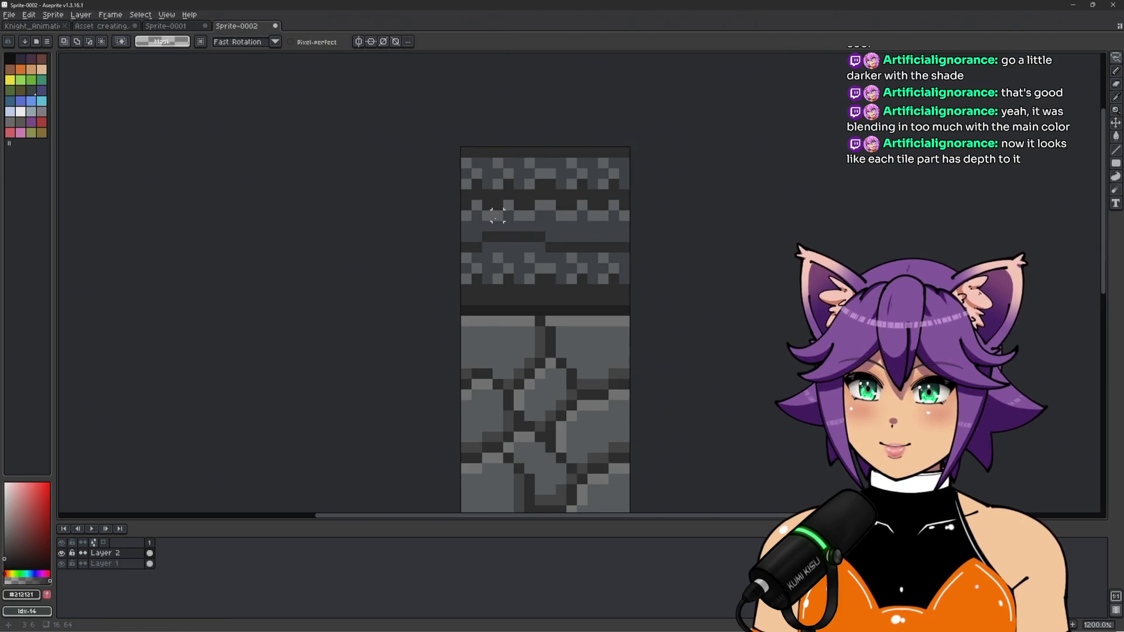
pyautogui.scroll(1, 414, 242)
# Draw a dark pixel row across the band to the sprite's right edge
pyautogui.press('b')
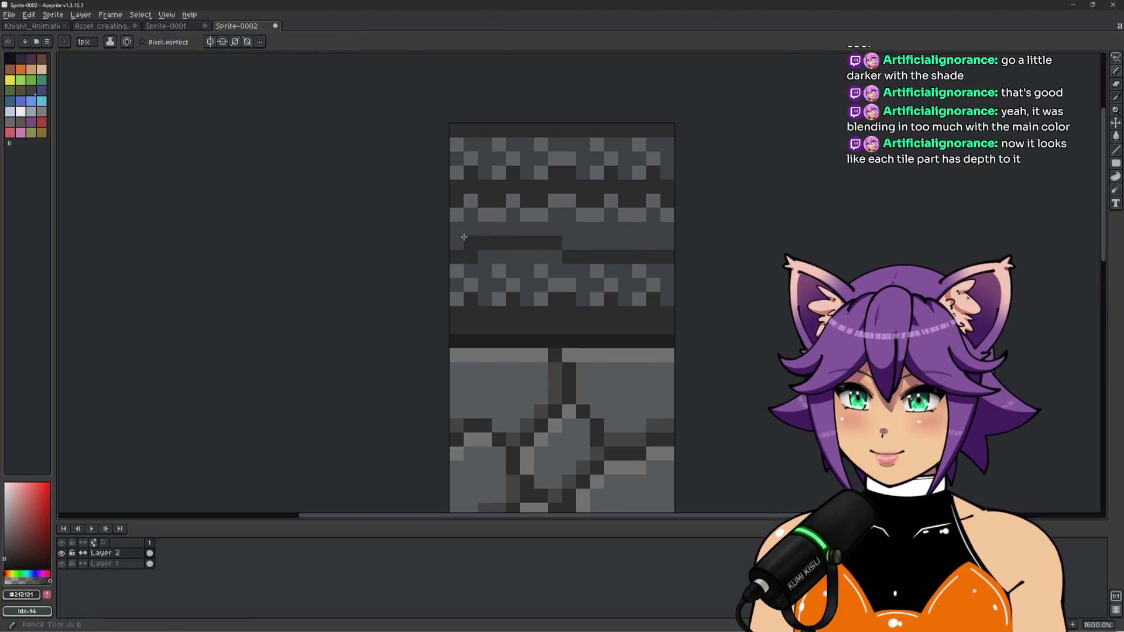
pyautogui.click(457, 243)
pyautogui.keyDown('shift'); pyautogui.click(629, 242); pyautogui.keyUp('shift')
pyautogui.moveTo(637, 240); pyautogui.dragTo(673, 242)
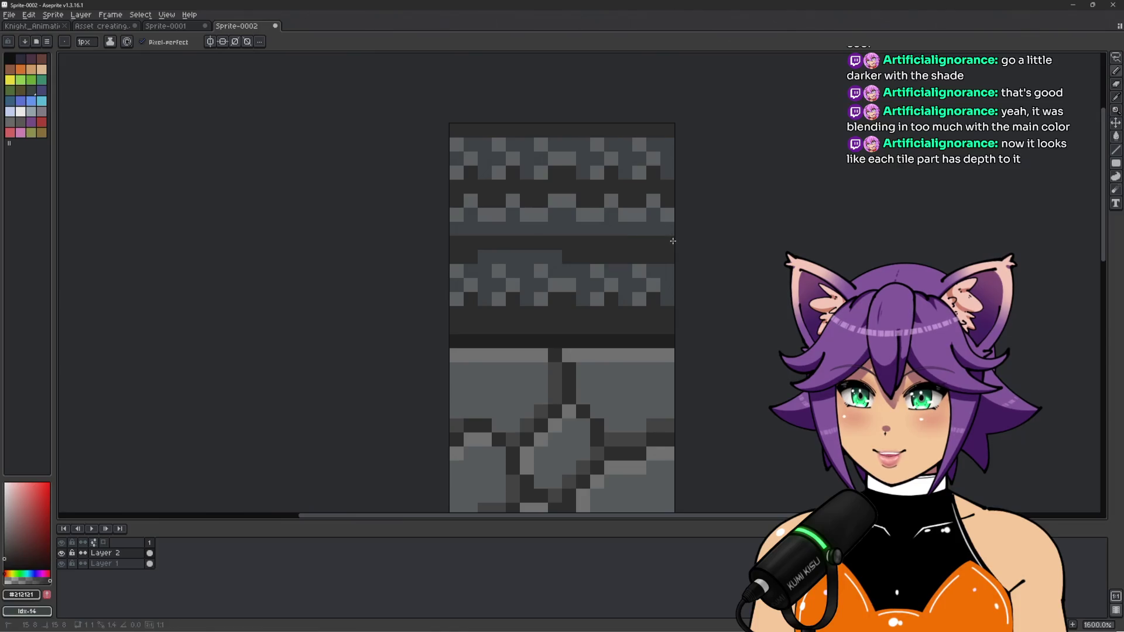
pyautogui.scroll(-3, 562, 258)
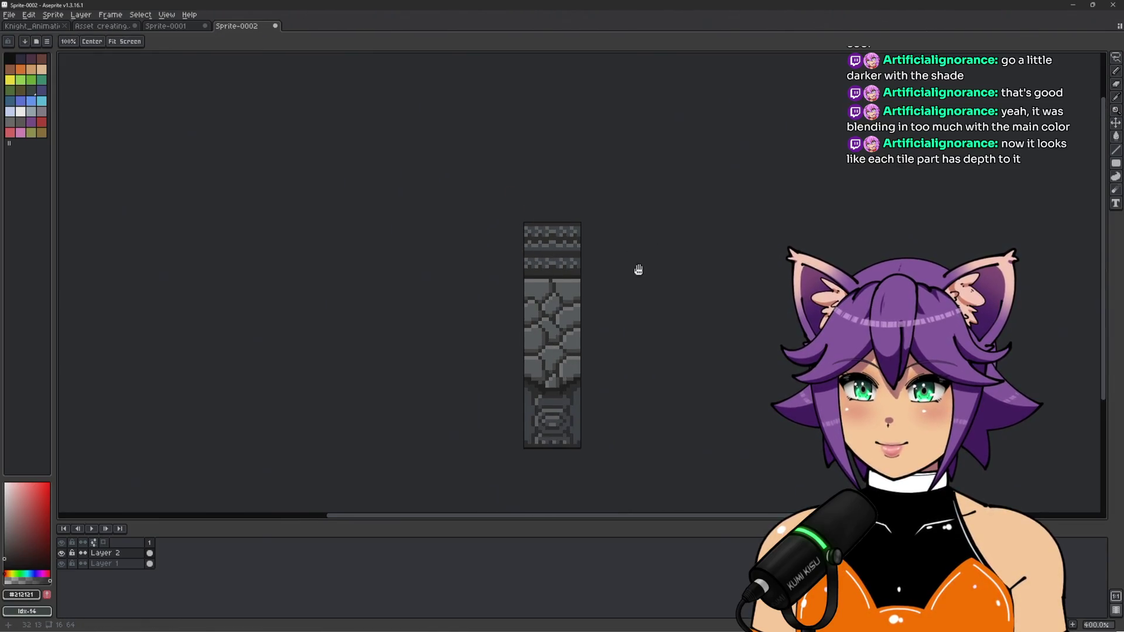
pyautogui.scroll(3, 560, 243)
pyautogui.scroll(1, 413, 266)
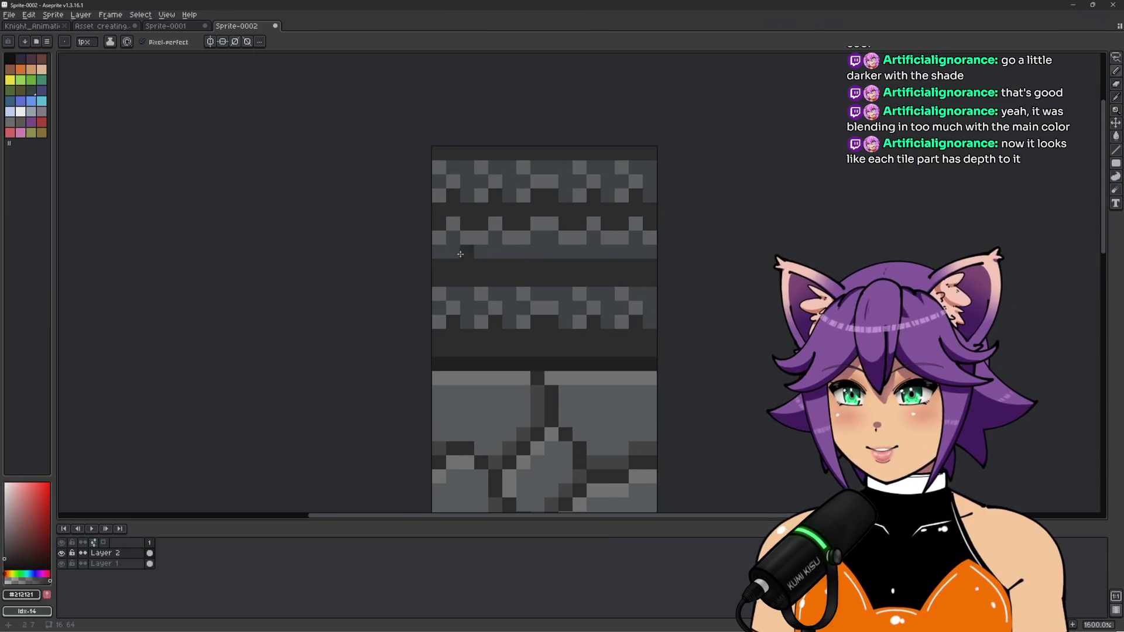
# Paint lighter grey #5a5e5f pixels along the middle row, then re-pick the dark shade
pyautogui.keyDown('alt'); pyautogui.click(446, 246); pyautogui.keyUp('alt')
pyautogui.moveTo(521, 252); pyautogui.dragTo(552, 256)
pyautogui.scroll(-4, 636, 253)
pyautogui.scroll(3, 662, 258)
pyautogui.keyDown('alt'); pyautogui.click(476, 257); pyautogui.keyUp('alt')
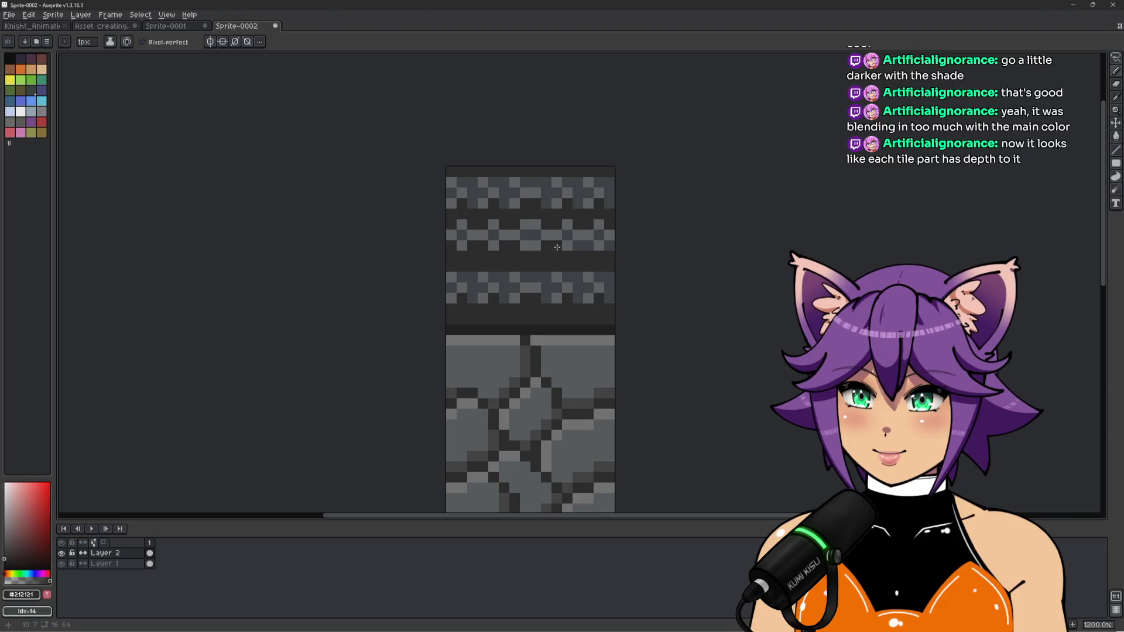
pyautogui.scroll(-4, 613, 242)
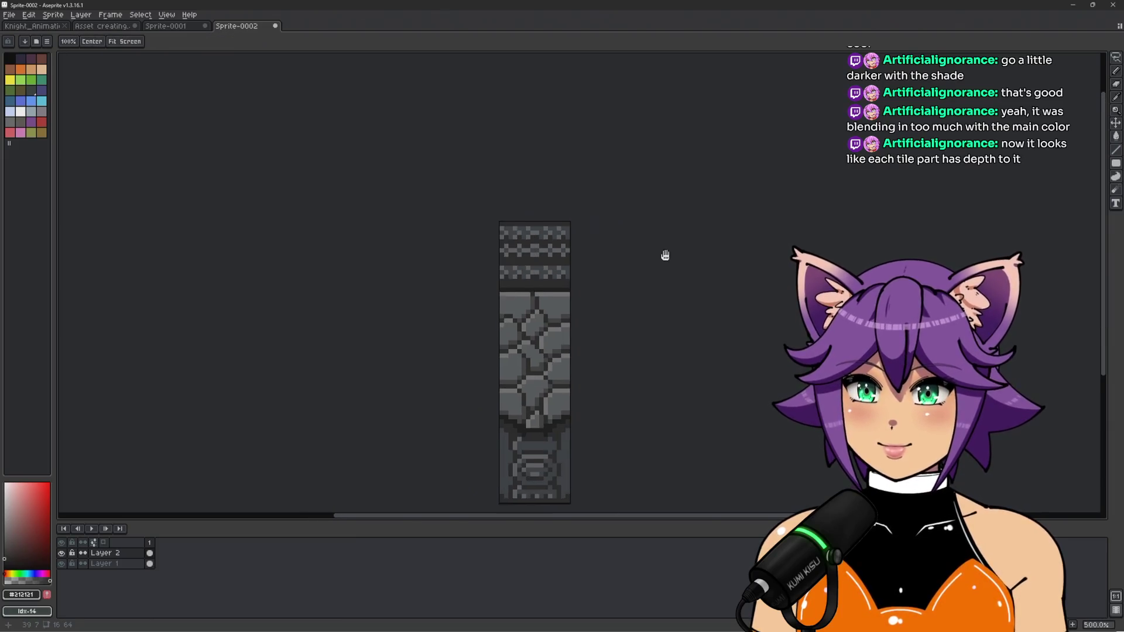
pyautogui.scroll(4, 511, 256)
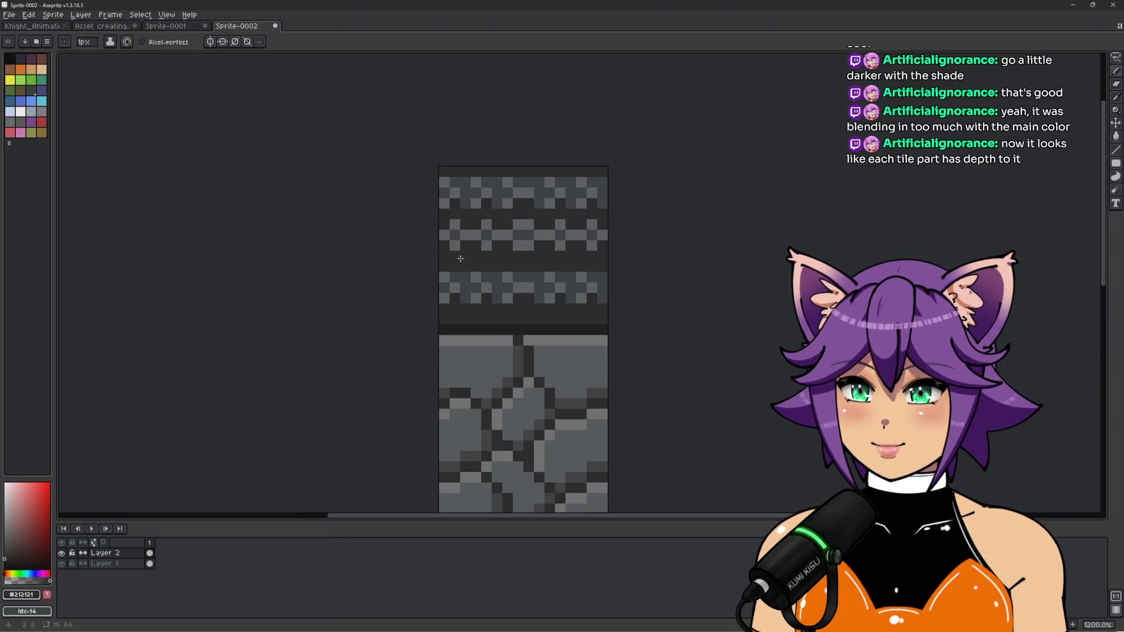
pyautogui.scroll(1, 460, 258)
# Lasso-select the upper patterned rows and nudge them down one pixel
pyautogui.press('q')
pyautogui.moveTo(374, 243)
pyautogui.mouseDown()
pyautogui.moveTo(556, 258)
pyautogui.moveTo(622, 244)
pyautogui.moveTo(345, 130)
pyautogui.mouseUp()
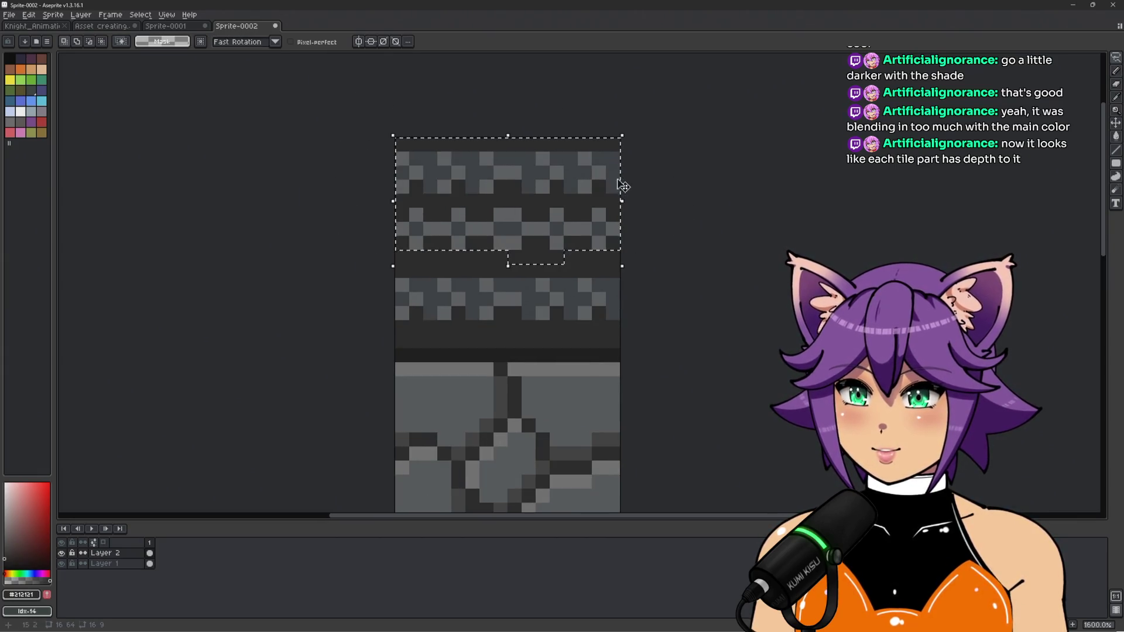
pyautogui.press('Down')
pyautogui.hotkey('ctrl', 'd')
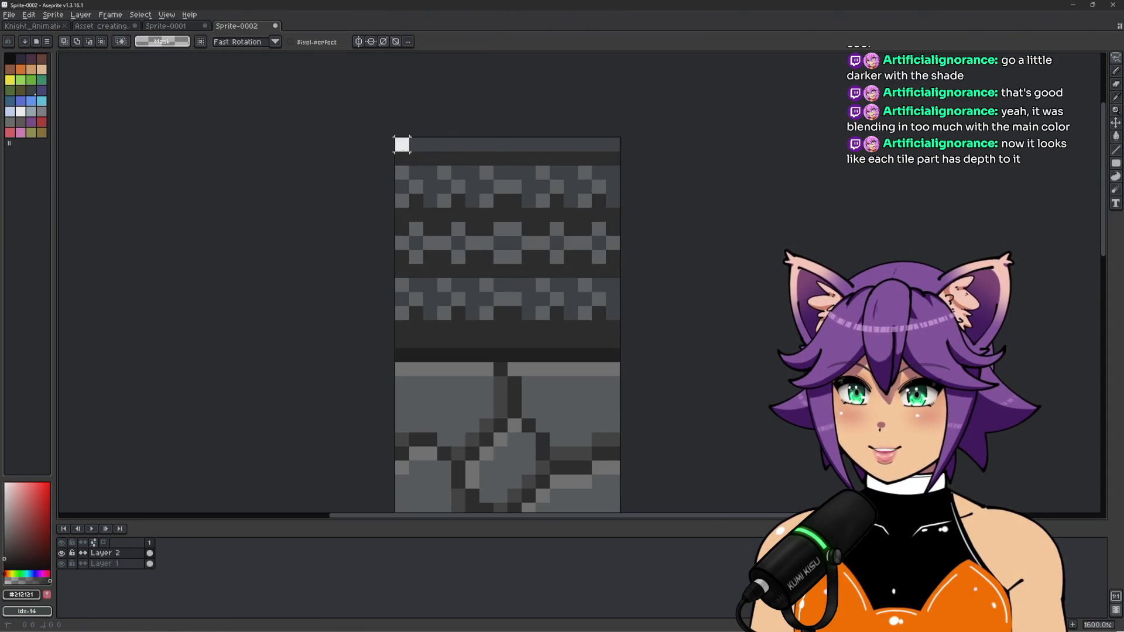
# Paint the exposed top row dark and darken one pixel in the middle patterned row
pyautogui.press('b')
pyautogui.moveTo(403, 144); pyautogui.dragTo(621, 144)
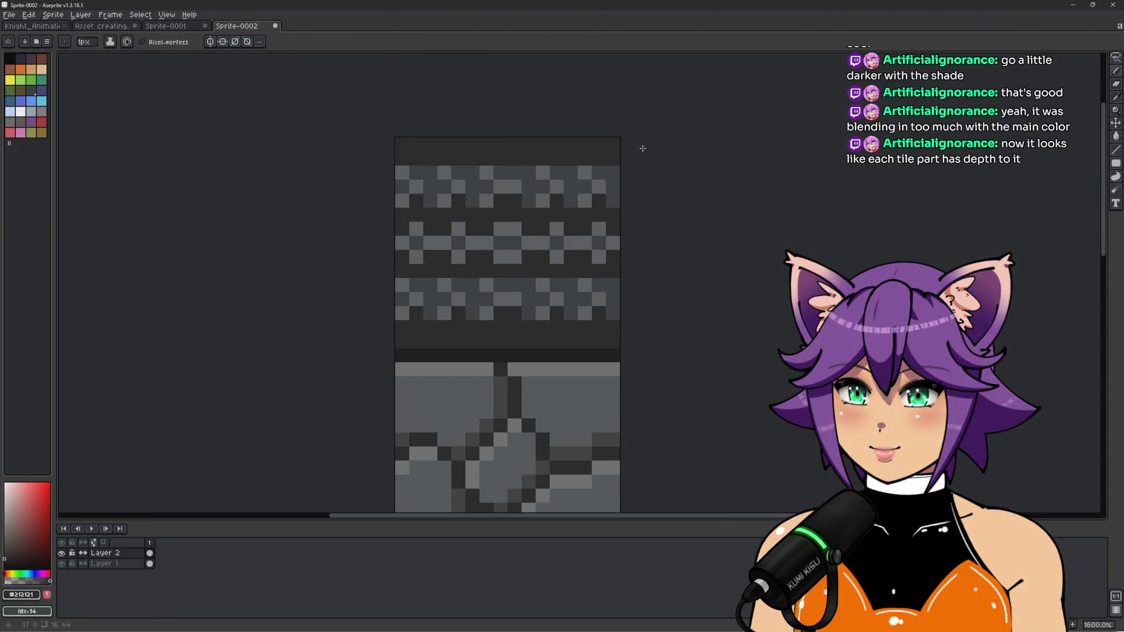
pyautogui.scroll(-3, 621, 146)
pyautogui.press('space')
pyautogui.moveTo(731, 186); pyautogui.dragTo(700, 206)
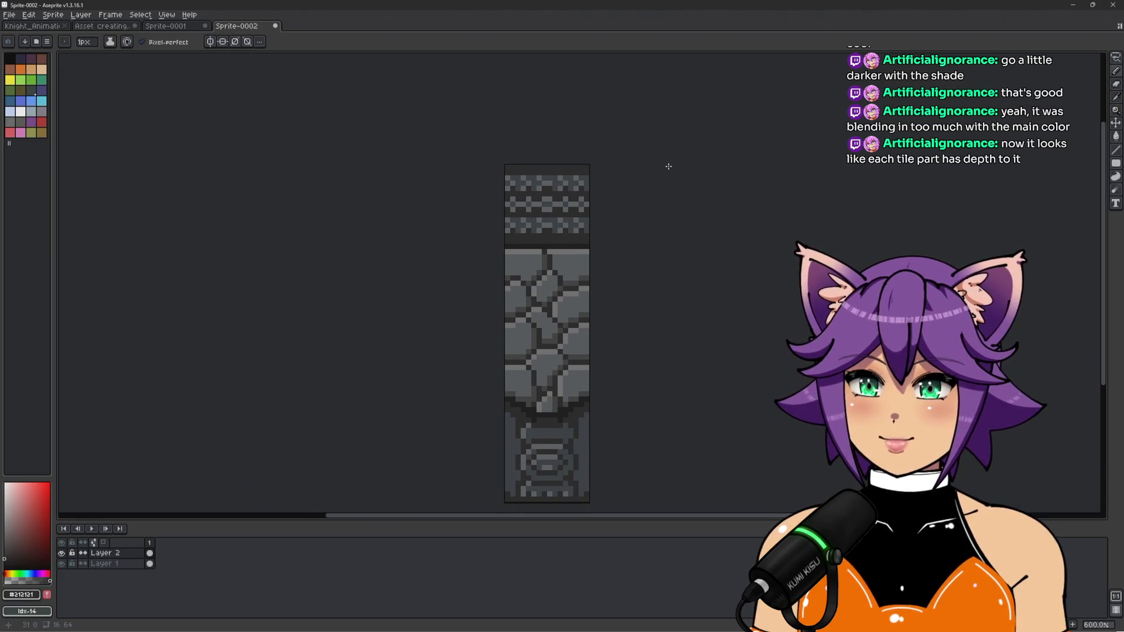
pyautogui.scroll(-3, 668, 167)
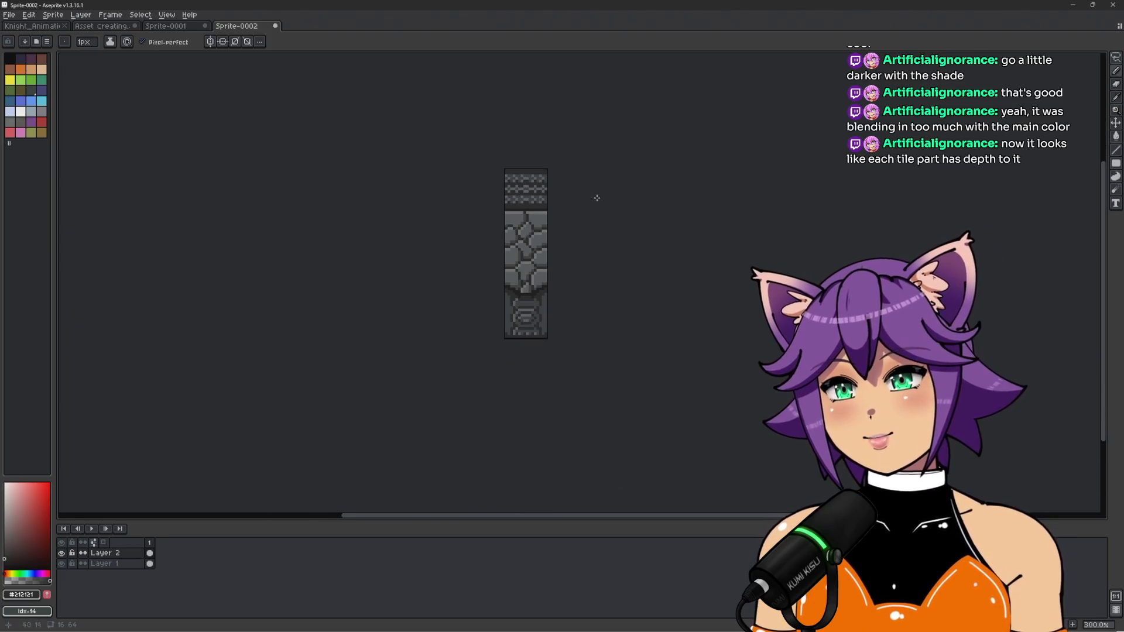
pyautogui.scroll(7, 531, 176)
pyautogui.click(500, 246)
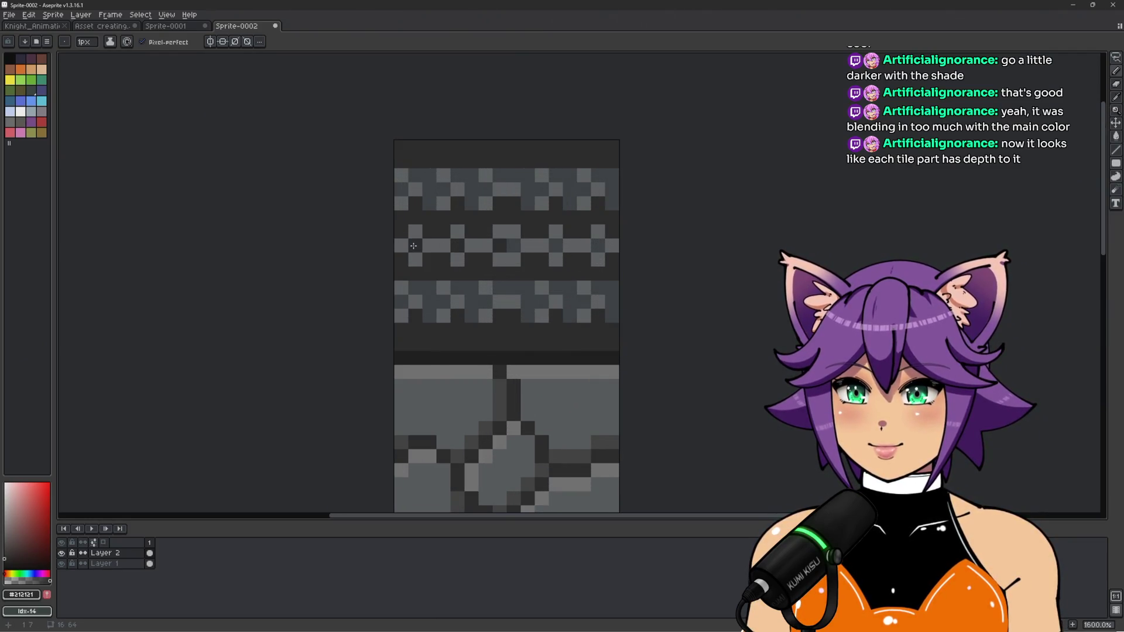
pyautogui.scroll(-5, 596, 248)
pyautogui.hscroll(3, 652, 293)
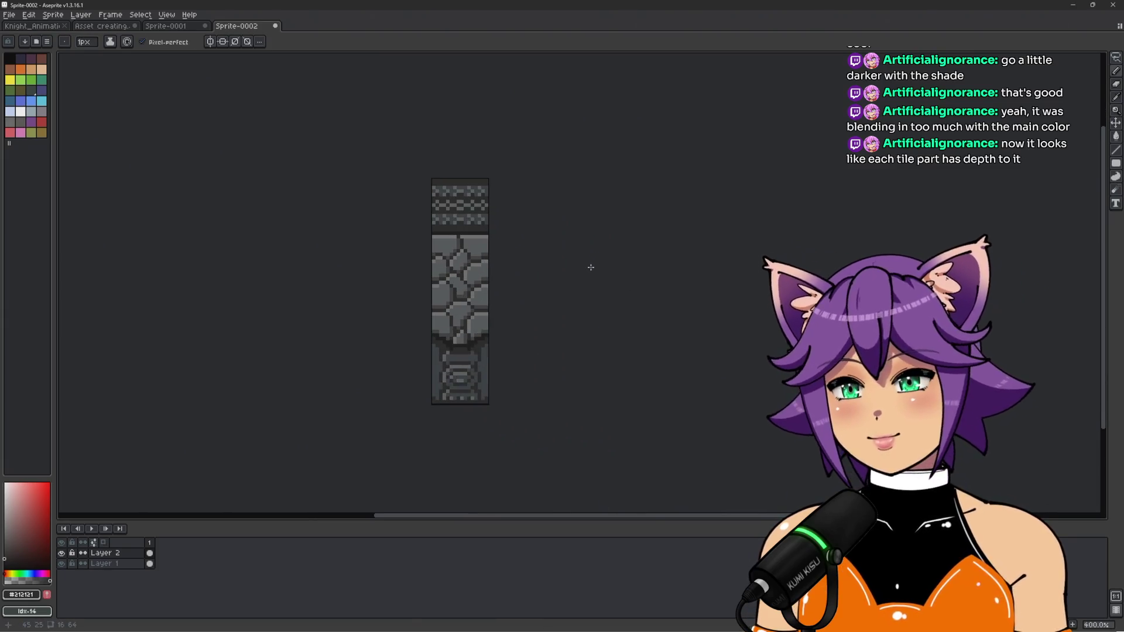
pyautogui.scroll(5, 454, 184)
pyautogui.scroll(1, 583, 205)
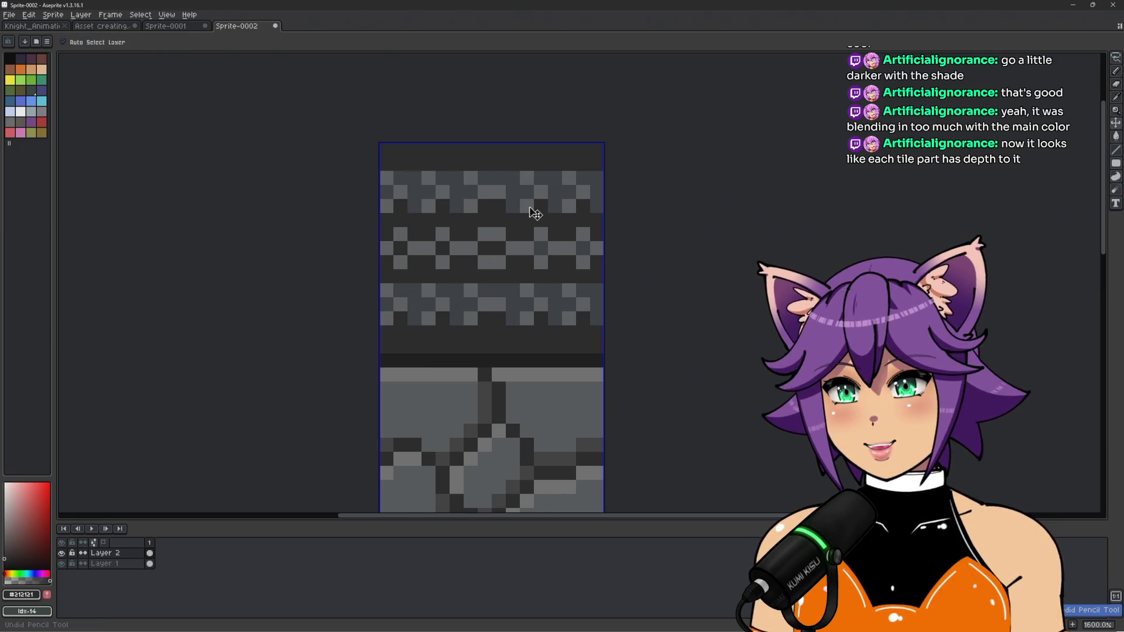
# Add #353a3e shade pixels to the middle chain row, extending its links upward
pyautogui.press('b')
pyautogui.scroll(1, 433, 247)
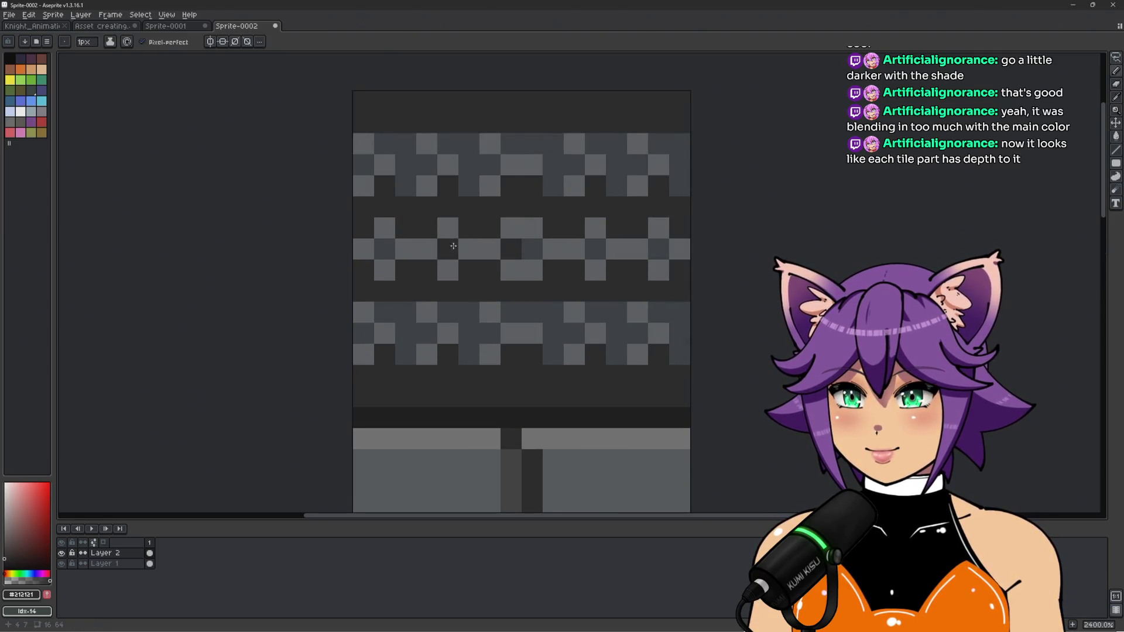
pyautogui.keyDown('alt'); pyautogui.click(445, 251); pyautogui.keyUp('alt')
pyautogui.click(512, 250)
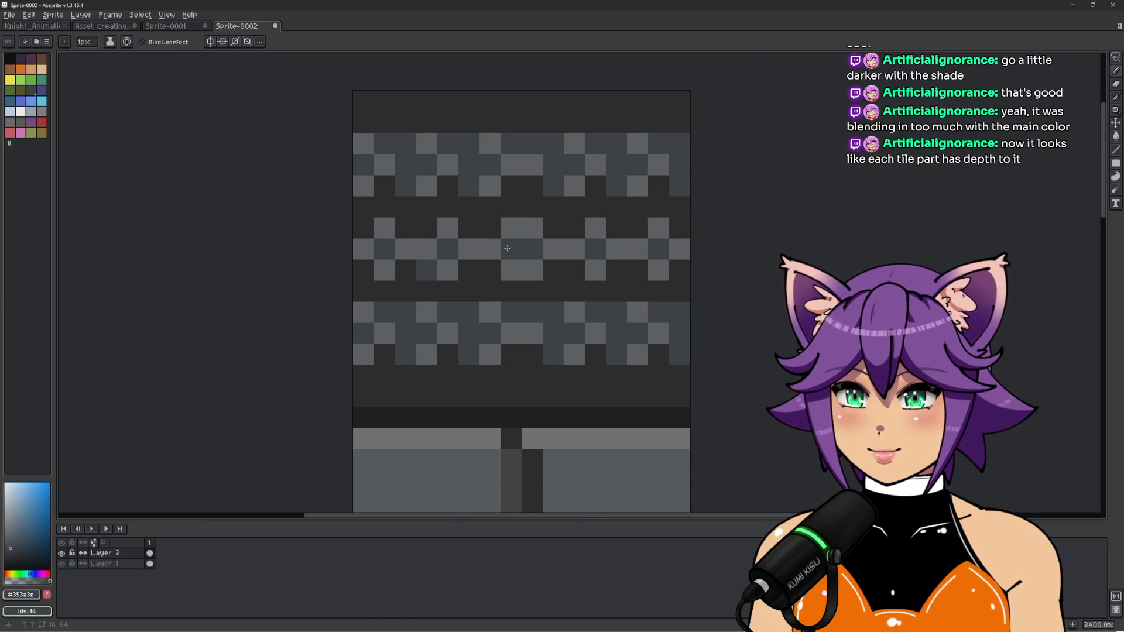
pyautogui.click(575, 271)
pyautogui.click(638, 271)
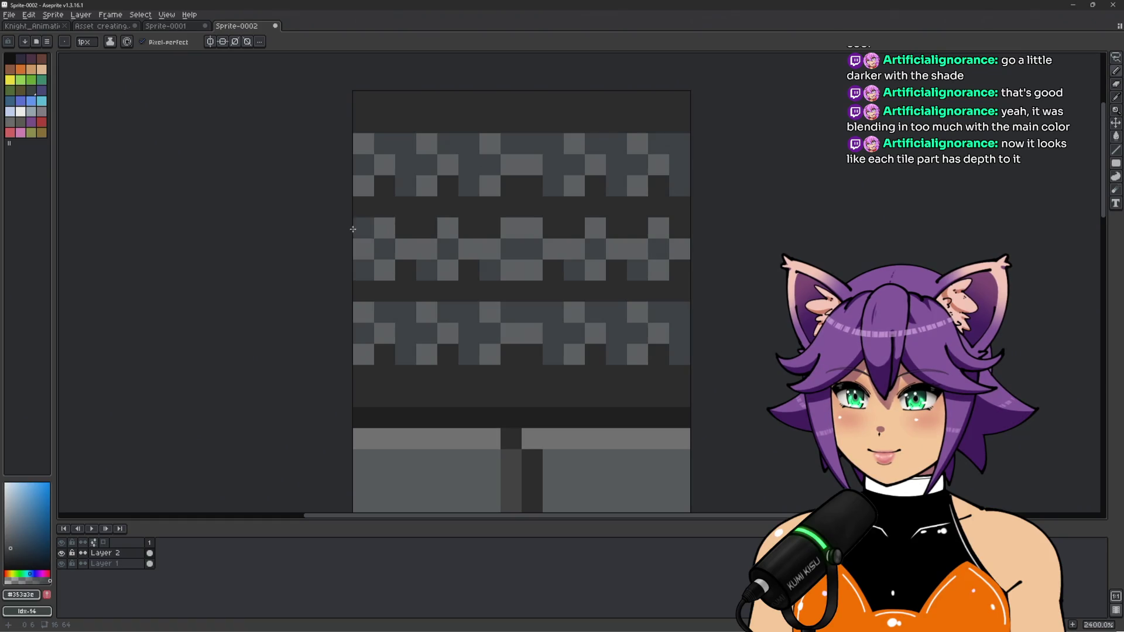
pyautogui.click(406, 228)
pyautogui.click(469, 228)
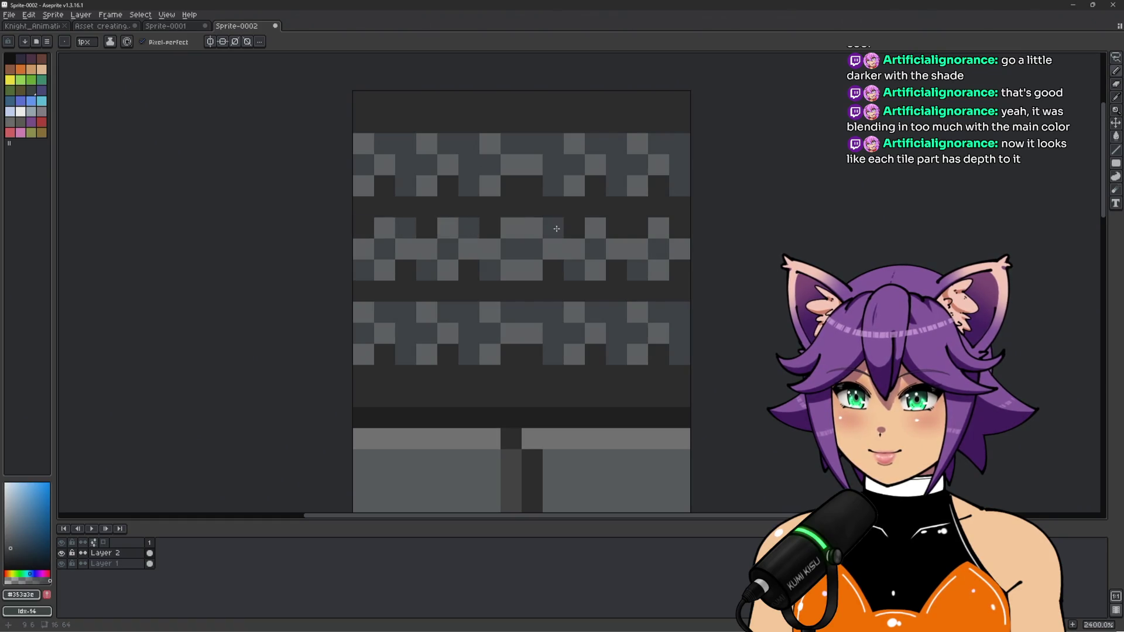
# Bring the whole sprite into view and eyedrop the lighter grey #5a5e5f
pyautogui.scroll(-5, 679, 226)
pyautogui.moveTo(753, 289); pyautogui.dragTo(618, 285)
pyautogui.scroll(-2, 641, 280)
pyautogui.press('b')
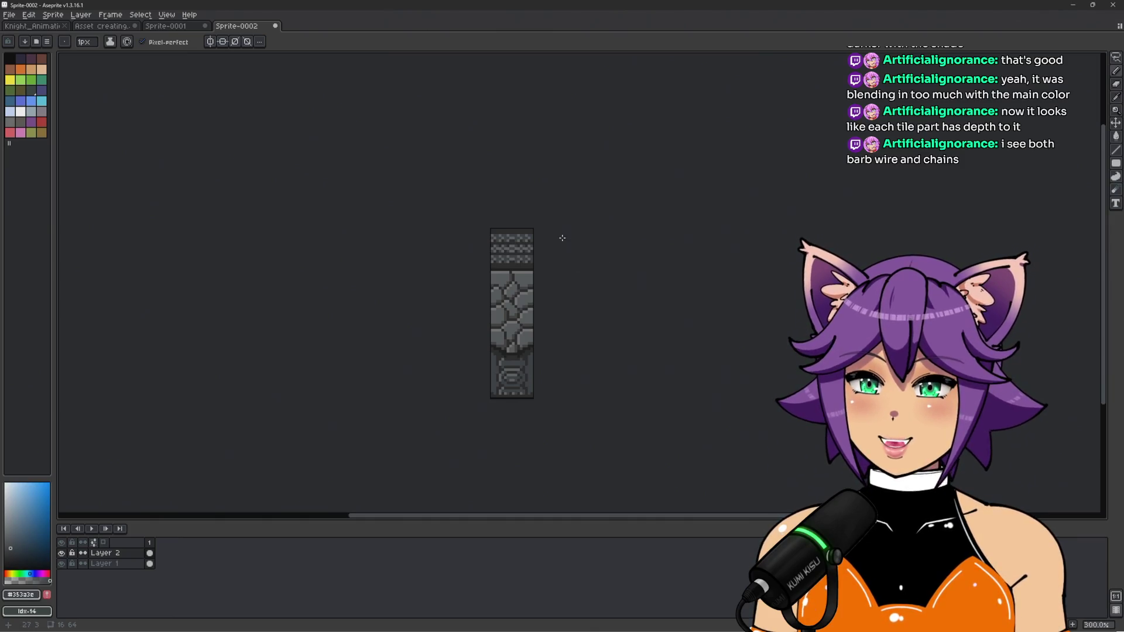
pyautogui.scroll(4, 562, 238)
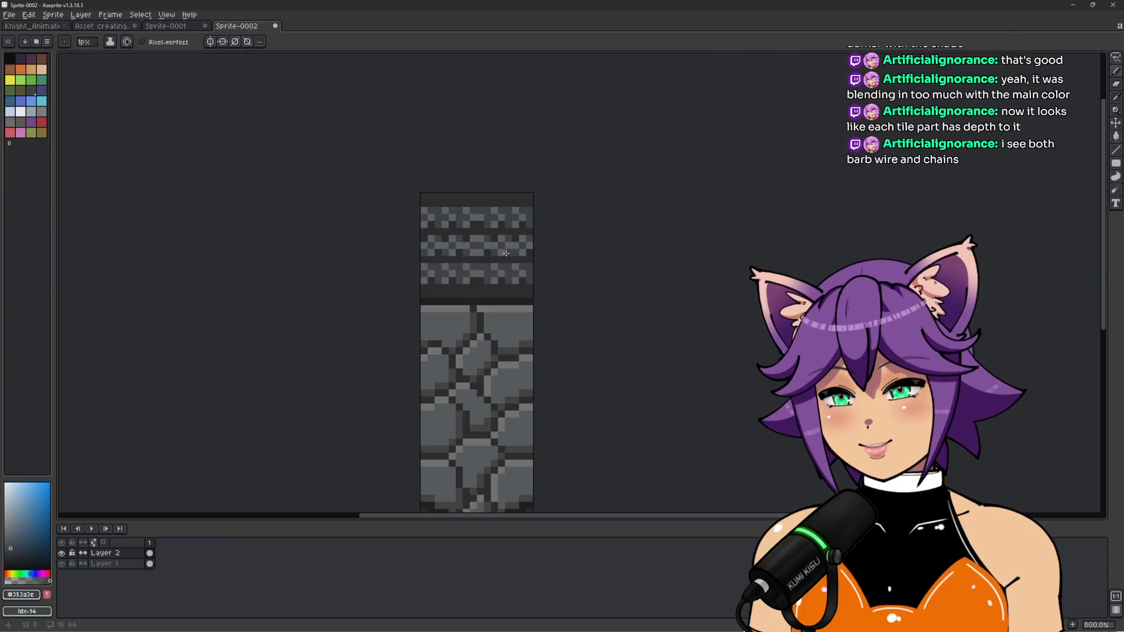
pyautogui.scroll(-3, 507, 254)
pyautogui.scroll(5, 467, 231)
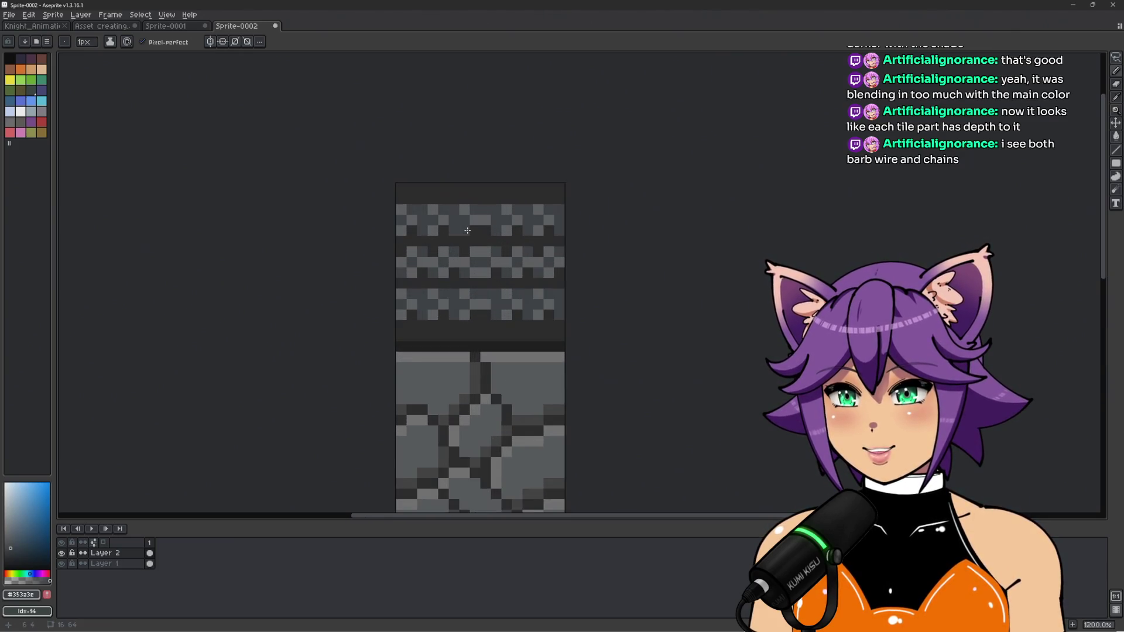
pyautogui.scroll(1, 467, 231)
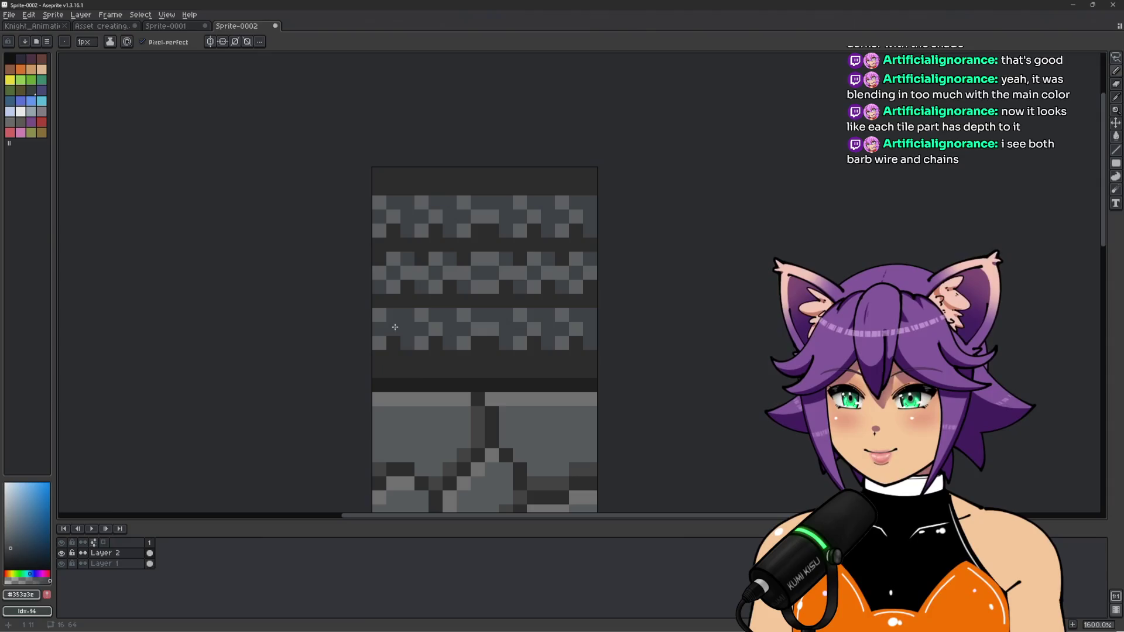
pyautogui.keyDown('alt'); pyautogui.click(395, 327); pyautogui.keyUp('alt')
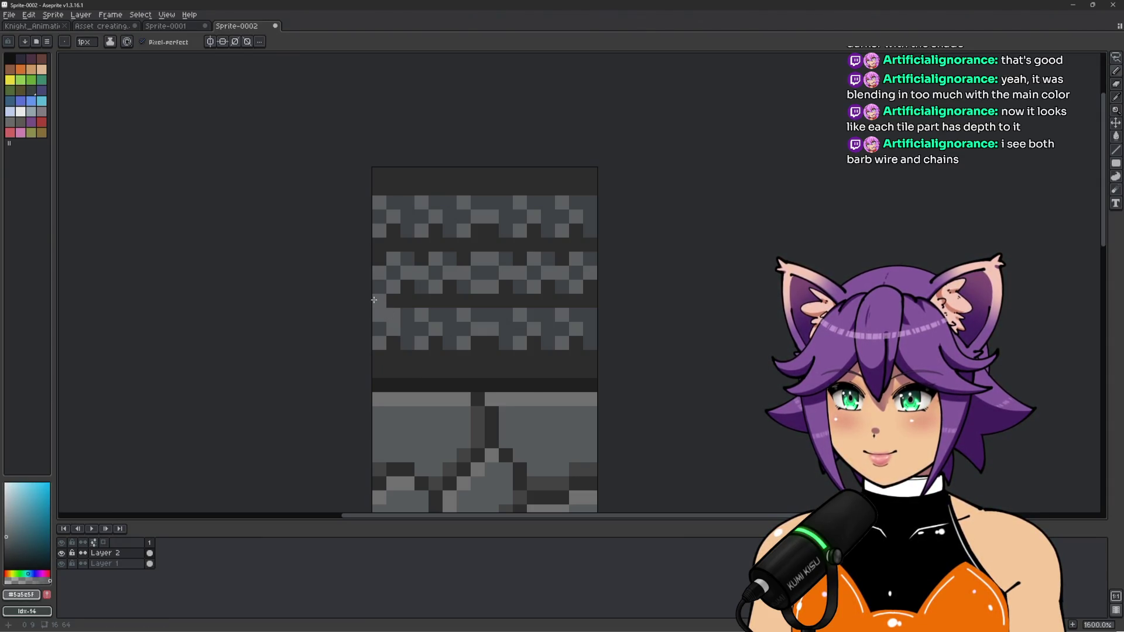
# Repaint four checker-band pixels, then darken three more with the darker grey #353a3e
pyautogui.keyDown('alt'); pyautogui.click(407, 314); pyautogui.keyUp('alt')
pyautogui.click(429, 314)
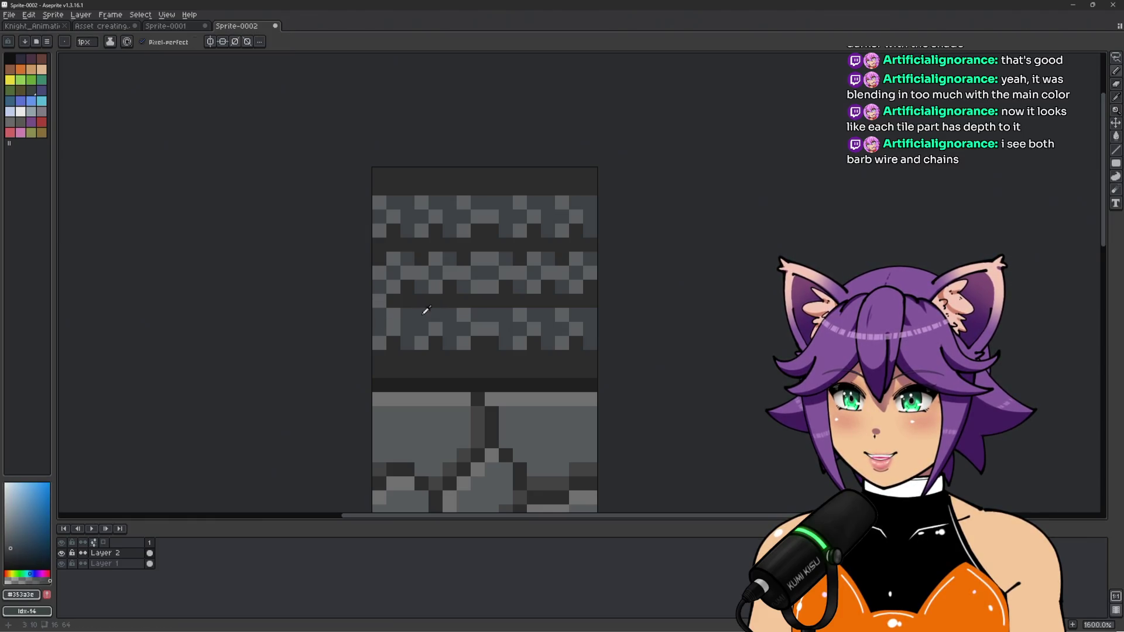
pyautogui.keyDown('alt'); pyautogui.click(379, 300); pyautogui.keyUp('alt')
pyautogui.click(422, 300)
pyautogui.keyDown('alt'); pyautogui.click(425, 326); pyautogui.keyUp('alt')
pyautogui.click(436, 314)
pyautogui.keyDown('alt'); pyautogui.click(449, 315); pyautogui.keyUp('alt')
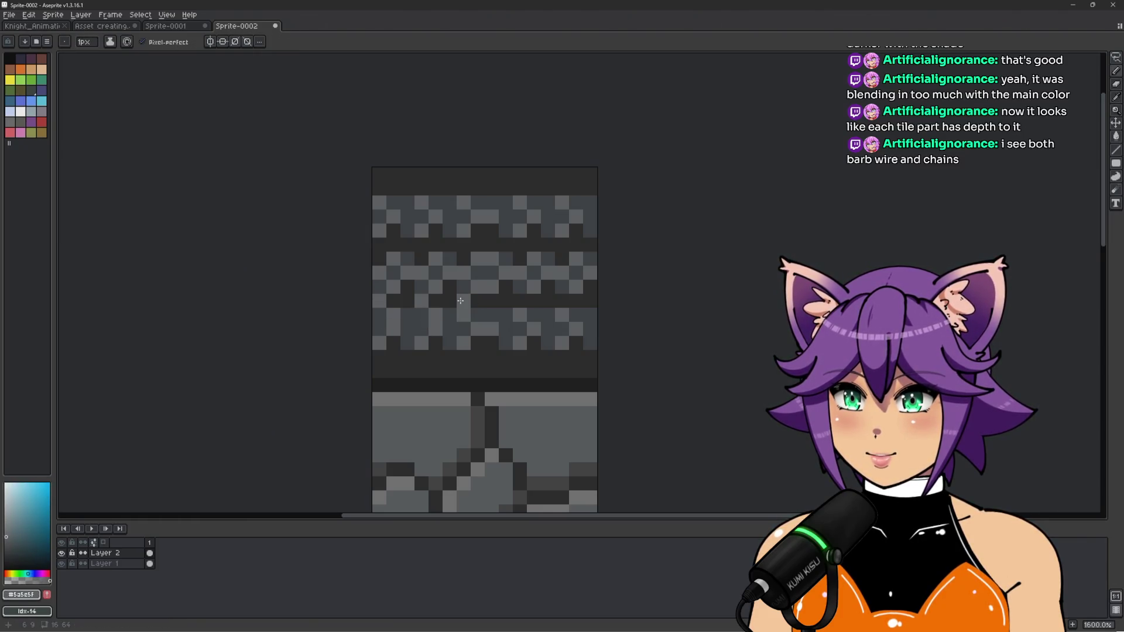
pyautogui.keyDown('alt'); pyautogui.click(464, 317); pyautogui.keyUp('alt')
# Lighten three dark pixels with #5a5e5f, then pick the darker and near-black greys
pyautogui.keyDown('alt'); pyautogui.click(479, 321); pyautogui.keyUp('alt')
pyautogui.click(477, 315)
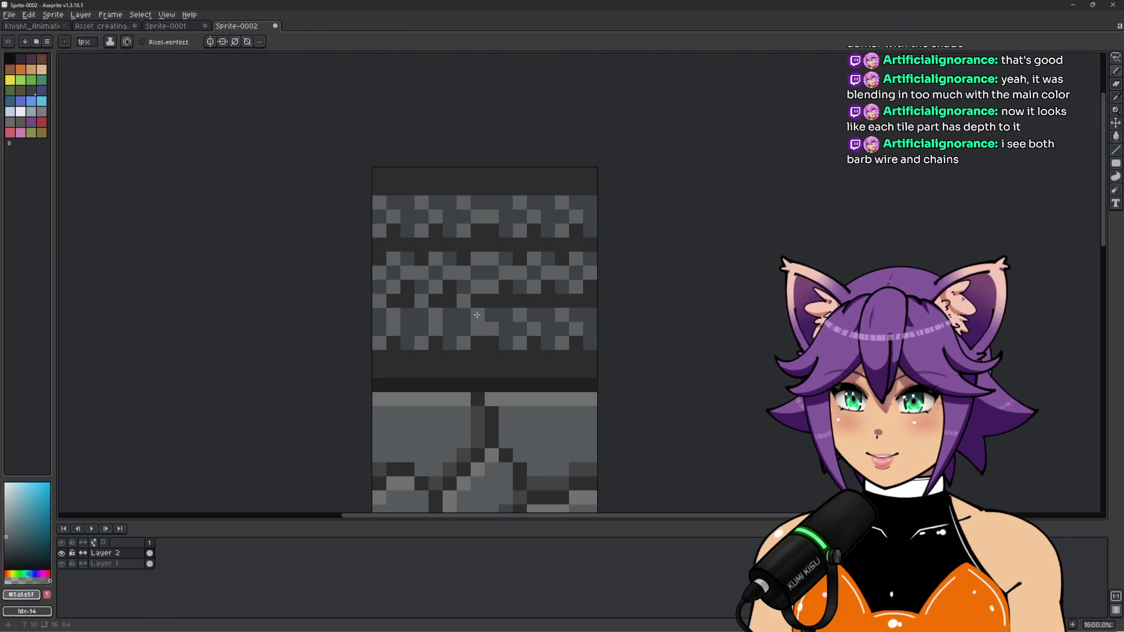
pyautogui.click(492, 314)
pyautogui.click(534, 315)
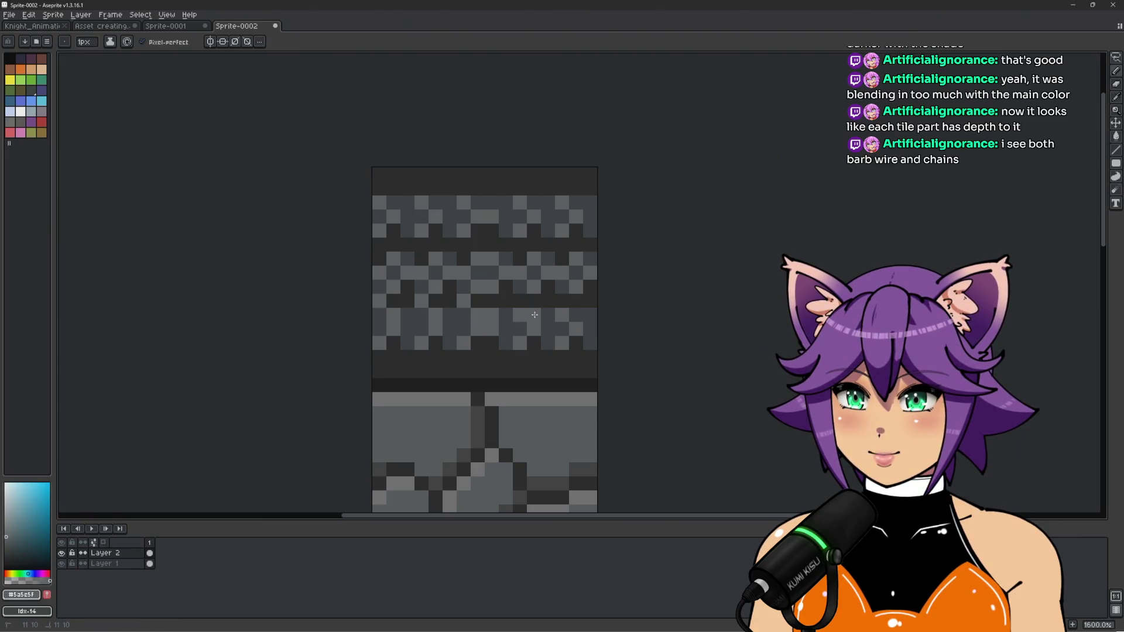
pyautogui.click(576, 316)
pyautogui.keyDown('alt'); pyautogui.click(563, 318); pyautogui.keyUp('alt')
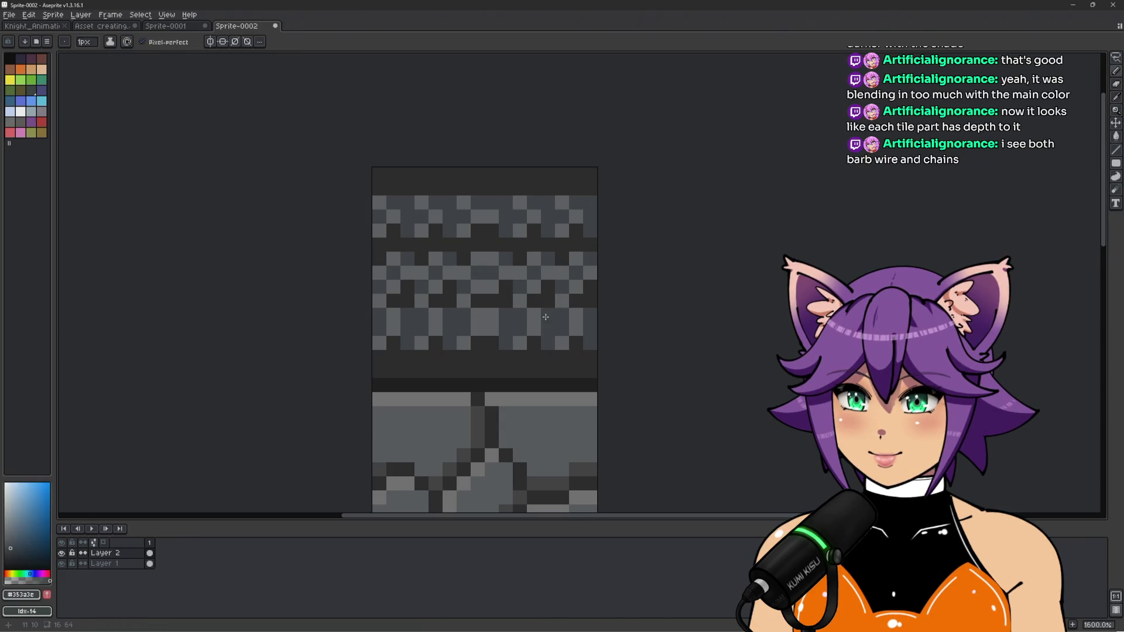
pyautogui.scroll(-3, 542, 317)
pyautogui.scroll(2, 517, 276)
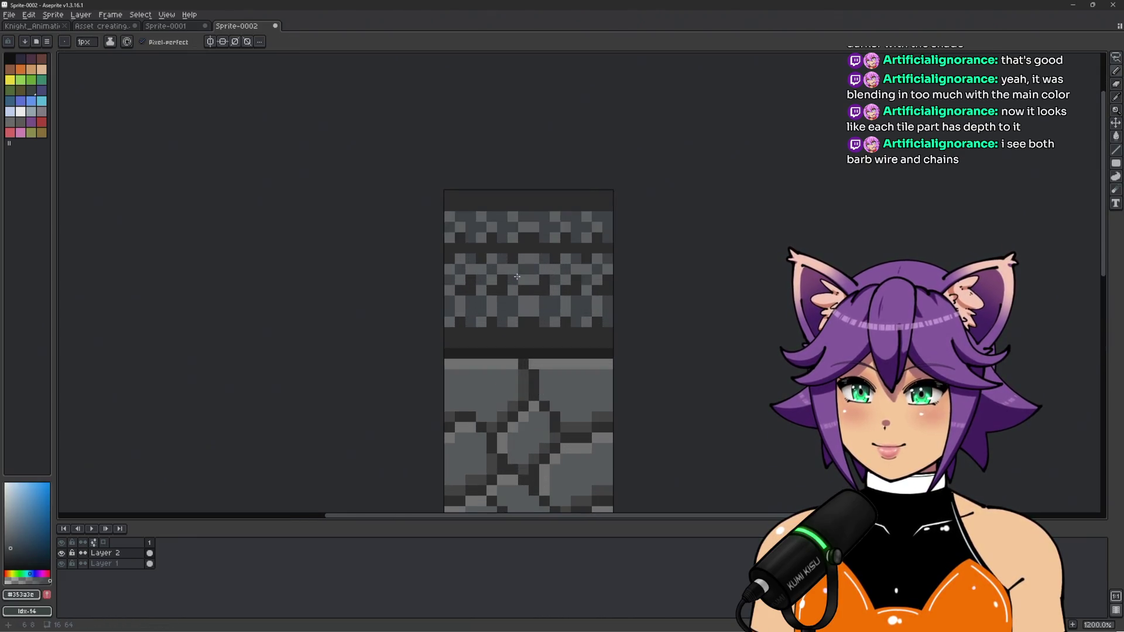
pyautogui.keyDown('alt'); pyautogui.click(460, 280); pyautogui.keyUp('alt')
# Draw a dark row across the tile and darken the checkered band's top row with the darker grey
pyautogui.moveTo(446, 280)
pyautogui.mouseDown()
pyautogui.moveTo(609, 270)
pyautogui.moveTo(509, 258)
pyautogui.moveTo(500, 222)
pyautogui.mouseUp()
pyautogui.scroll(1, 509, 283)
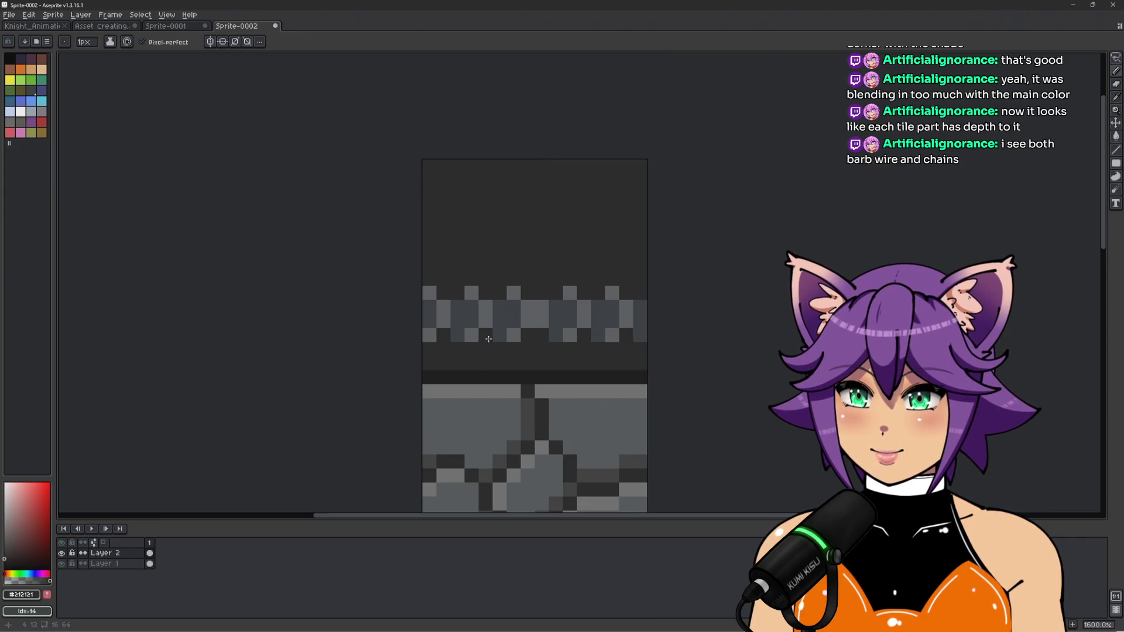
pyautogui.keyDown('alt'); pyautogui.click(457, 334); pyautogui.keyUp('alt')
pyautogui.click(501, 292)
pyautogui.click(550, 293)
pyautogui.click(603, 292)
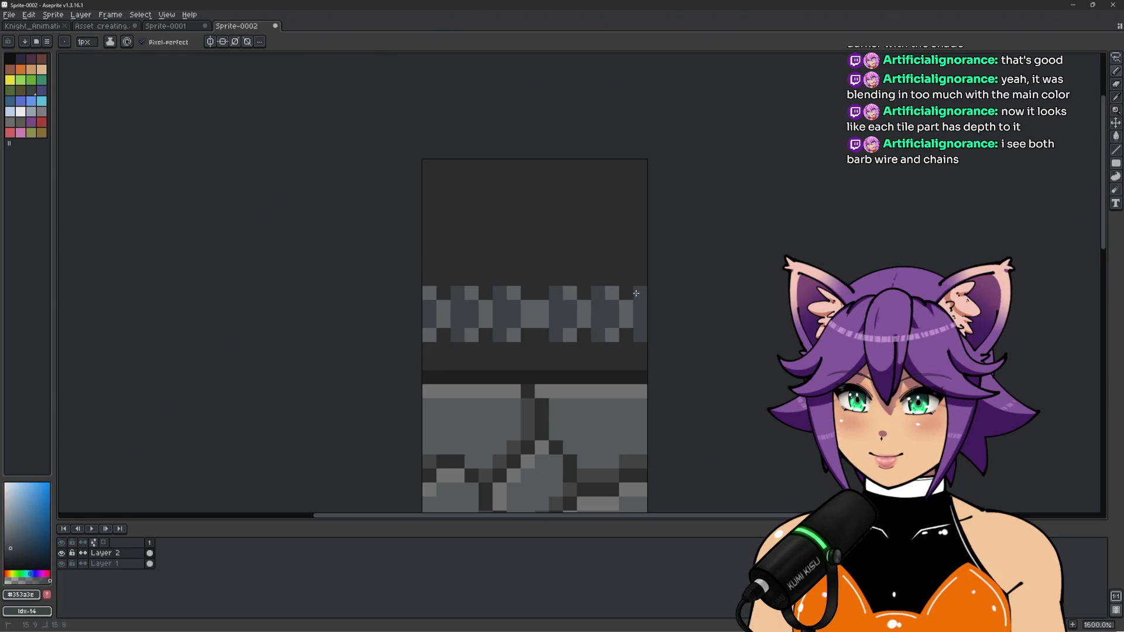
# Add dark edge pixels just below and just above the checkered band
pyautogui.scroll(-5, 697, 299)
pyautogui.scroll(5, 647, 289)
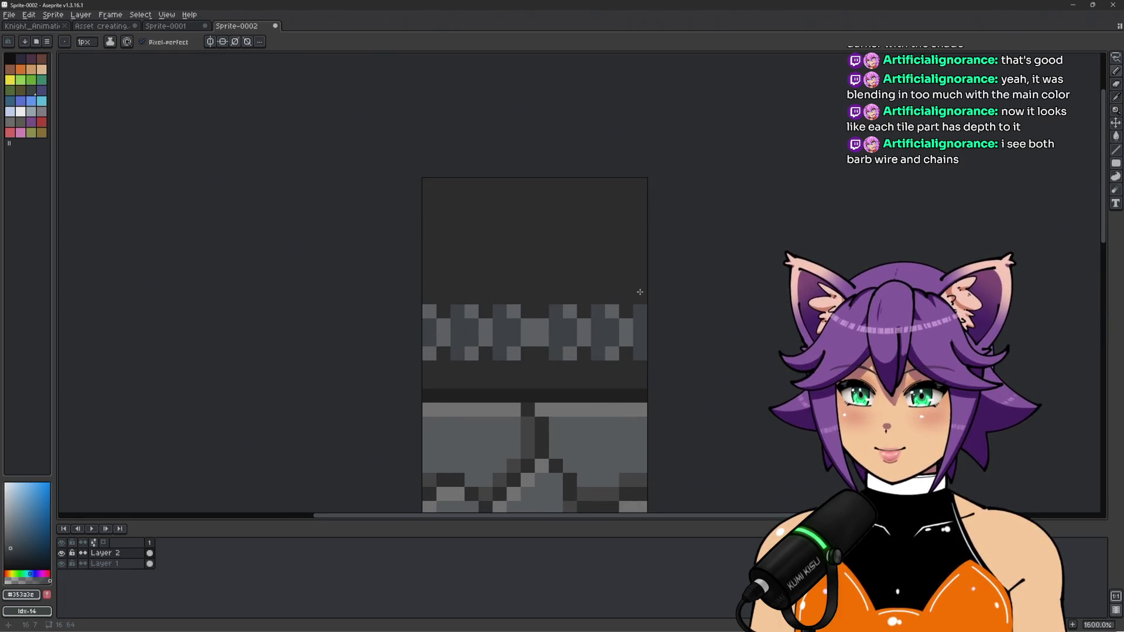
pyautogui.click(443, 368)
pyautogui.click(486, 368)
pyautogui.click(554, 367)
pyautogui.click(542, 367)
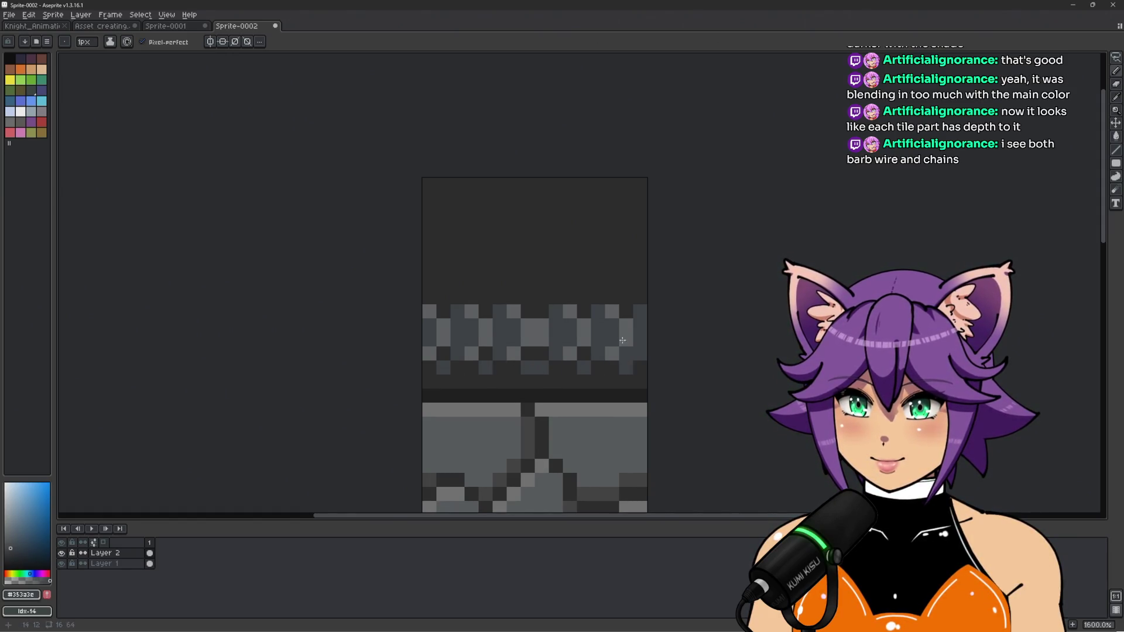
pyautogui.click(627, 297)
pyautogui.click(585, 297)
pyautogui.click(528, 297)
pyautogui.click(542, 297)
pyautogui.click(487, 297)
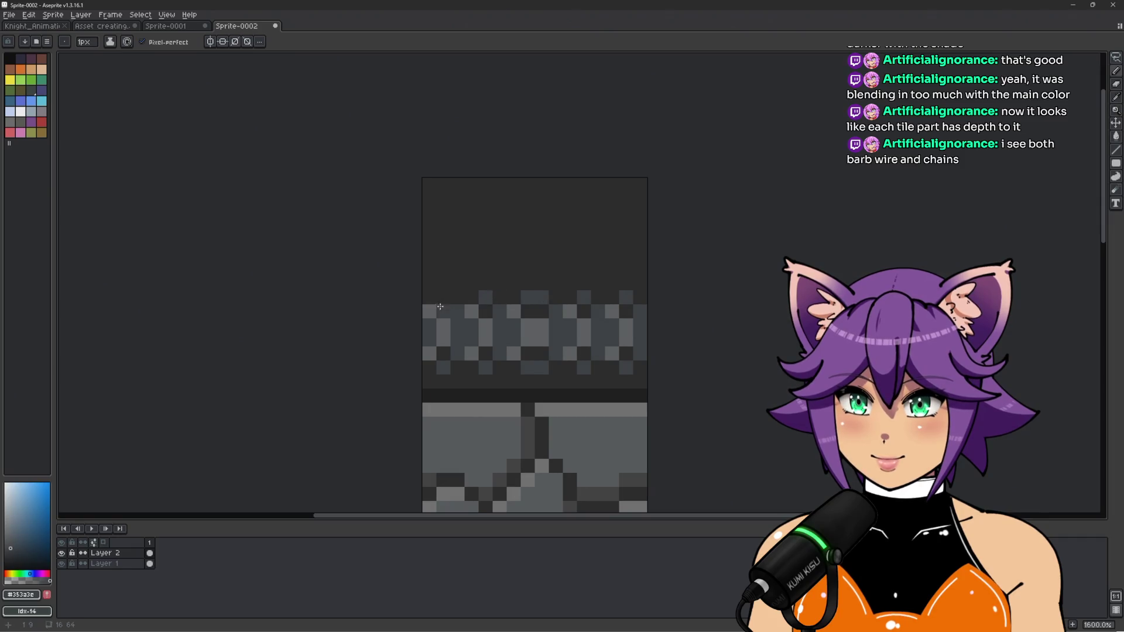
# Lasso-select the checkered band and Ctrl-drag a copy up to the top of the tile
pyautogui.scroll(-6, 525, 287)
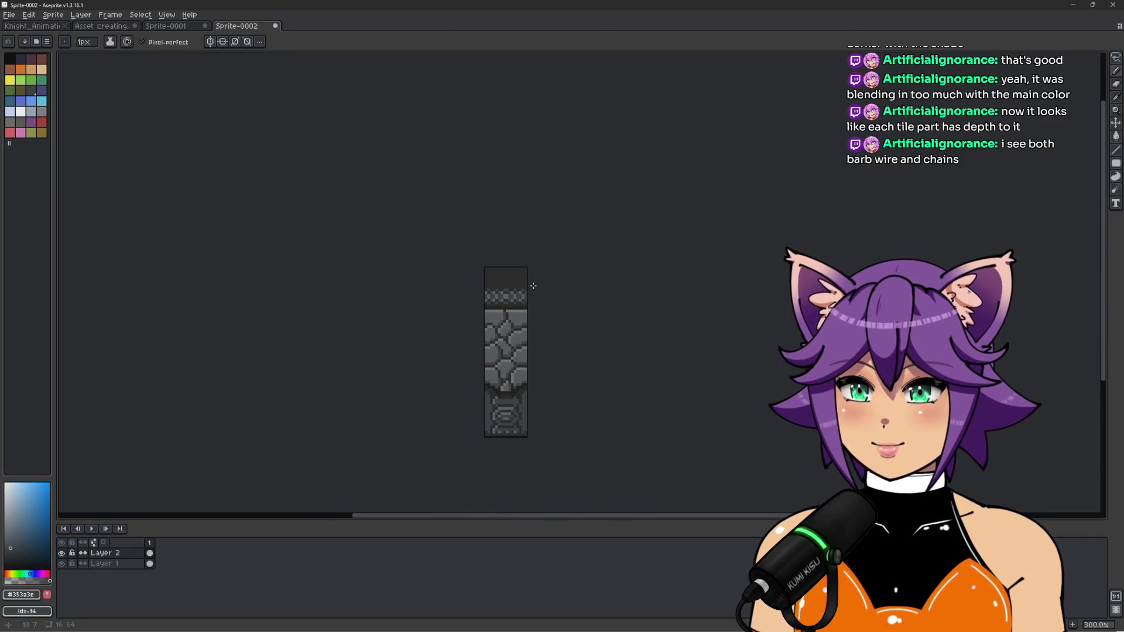
pyautogui.scroll(2, 514, 283)
pyautogui.scroll(2, 488, 288)
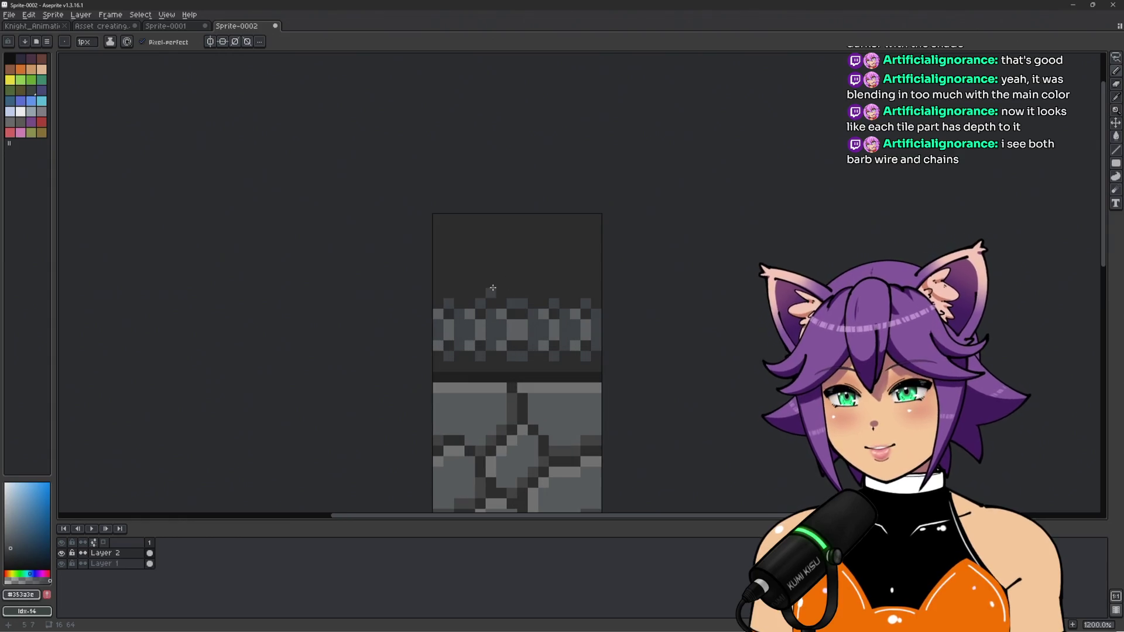
pyautogui.press('q')
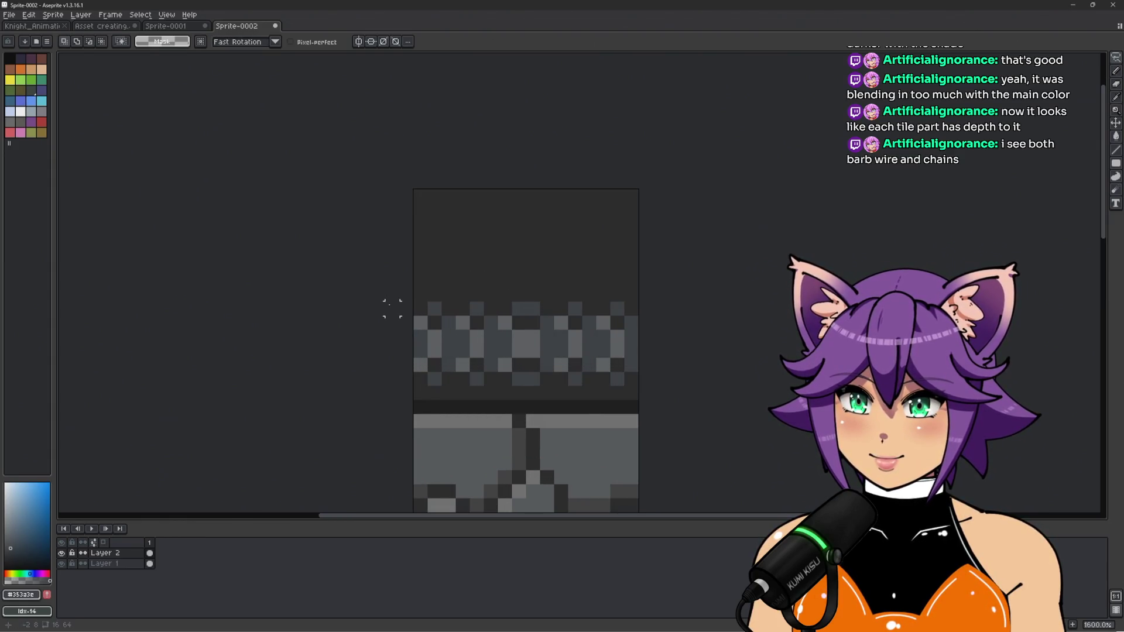
pyautogui.moveTo(407, 379); pyautogui.dragTo(637, 381)
pyautogui.moveTo(644, 309)
pyautogui.mouseDown()
pyautogui.moveTo(515, 287)
pyautogui.moveTo(394, 301)
pyautogui.moveTo(405, 328)
pyautogui.mouseUp()
pyautogui.moveTo(515, 324)
pyautogui.mouseDown()
pyautogui.moveTo(515, 212)
pyautogui.moveTo(516, 251)
pyautogui.moveTo(515, 232)
pyautogui.moveTo(523, 237)
pyautogui.mouseUp()
pyautogui.press('Return')
pyautogui.scroll(-4, 688, 253)
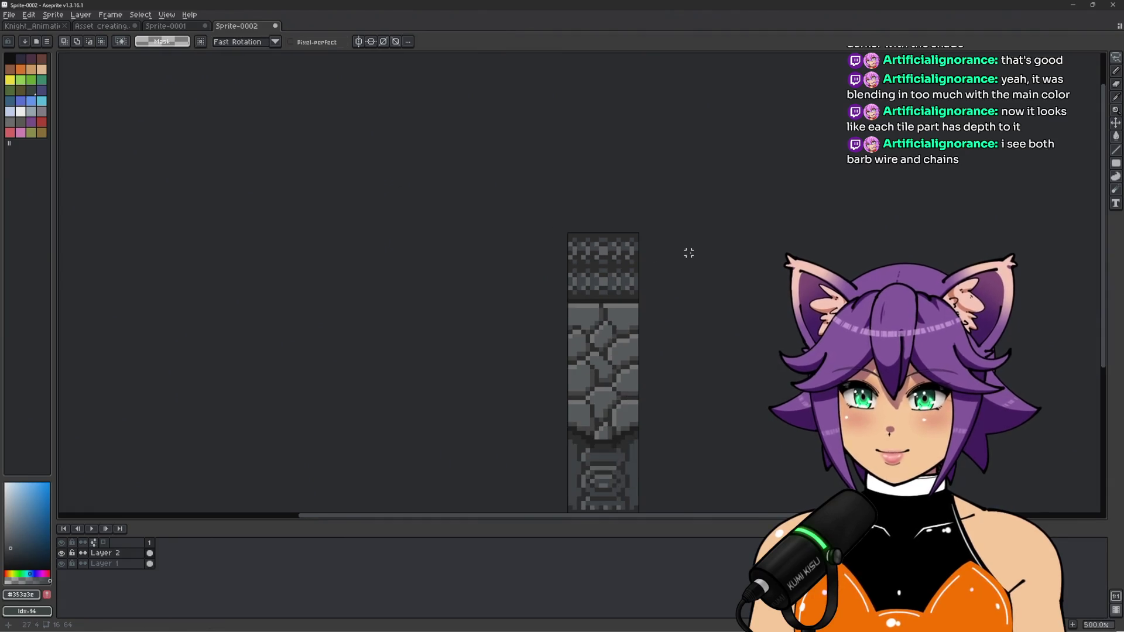
pyautogui.scroll(4, 698, 240)
# Lasso-select the upper checkered band, nudge it down two pixels, commit, and paste a copy
pyautogui.press('q')
pyautogui.moveTo(350, 293)
pyautogui.mouseDown()
pyautogui.moveTo(512, 293)
pyautogui.moveTo(627, 263)
pyautogui.moveTo(350, 265)
pyautogui.mouseUp()
pyautogui.press('Down')
pyautogui.press('Down')
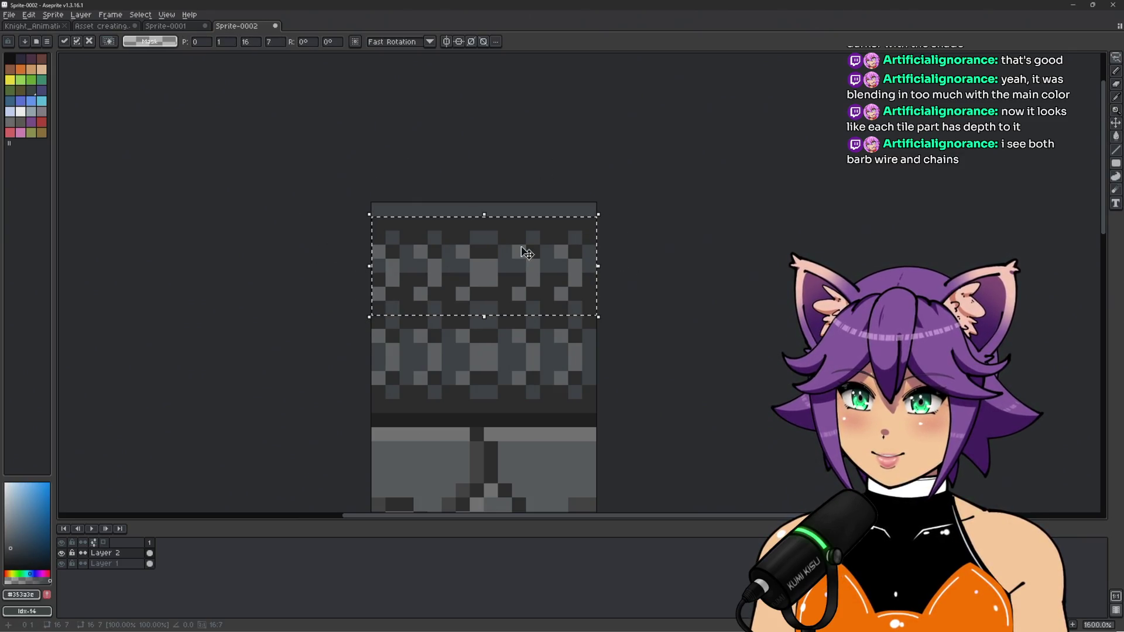
pyautogui.hotkey('ctrl', 'd')
pyautogui.scroll(-6, 724, 258)
pyautogui.scroll(5, 653, 253)
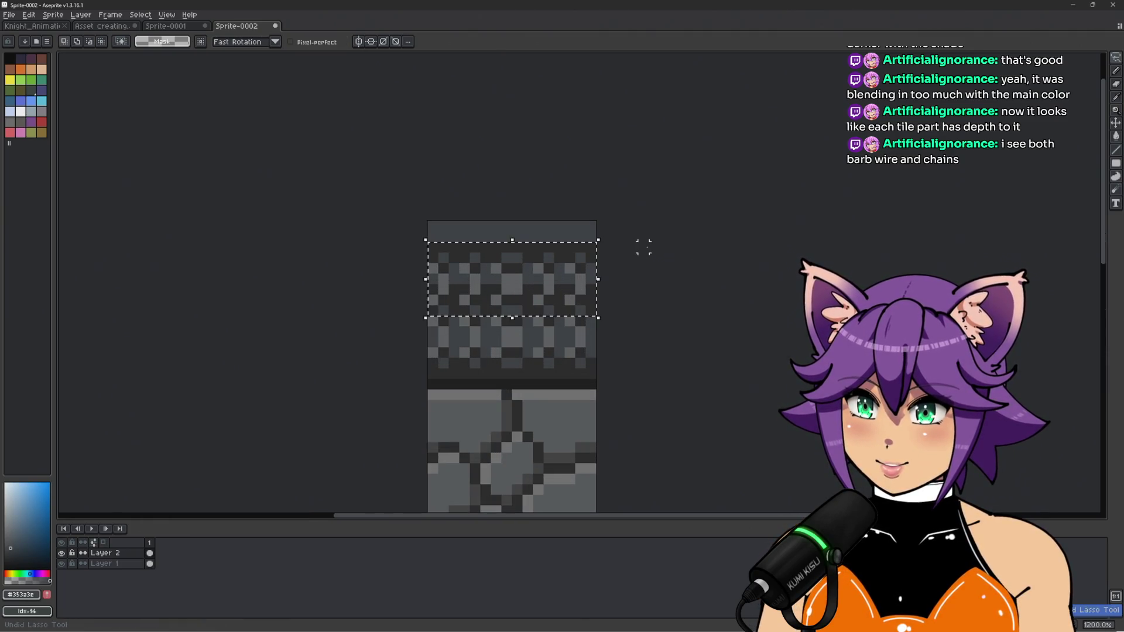
pyautogui.hotkey('ctrl', 'v')
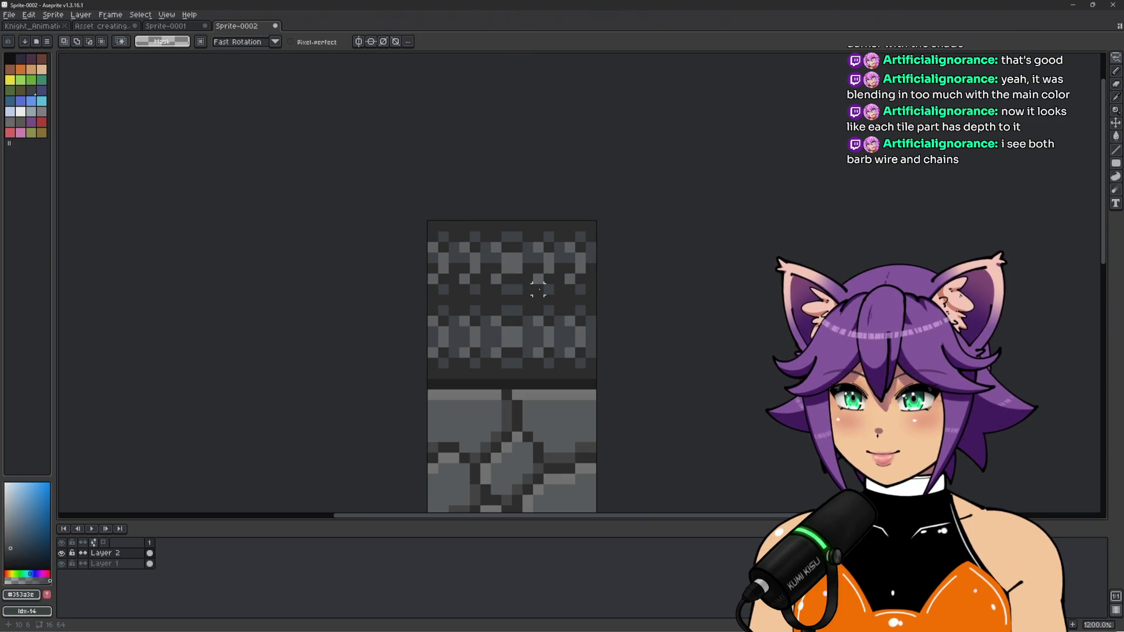
pyautogui.scroll(1, 538, 289)
# Draw a near-black #212121 pencil line between the two checkered bands
pyautogui.press('b')
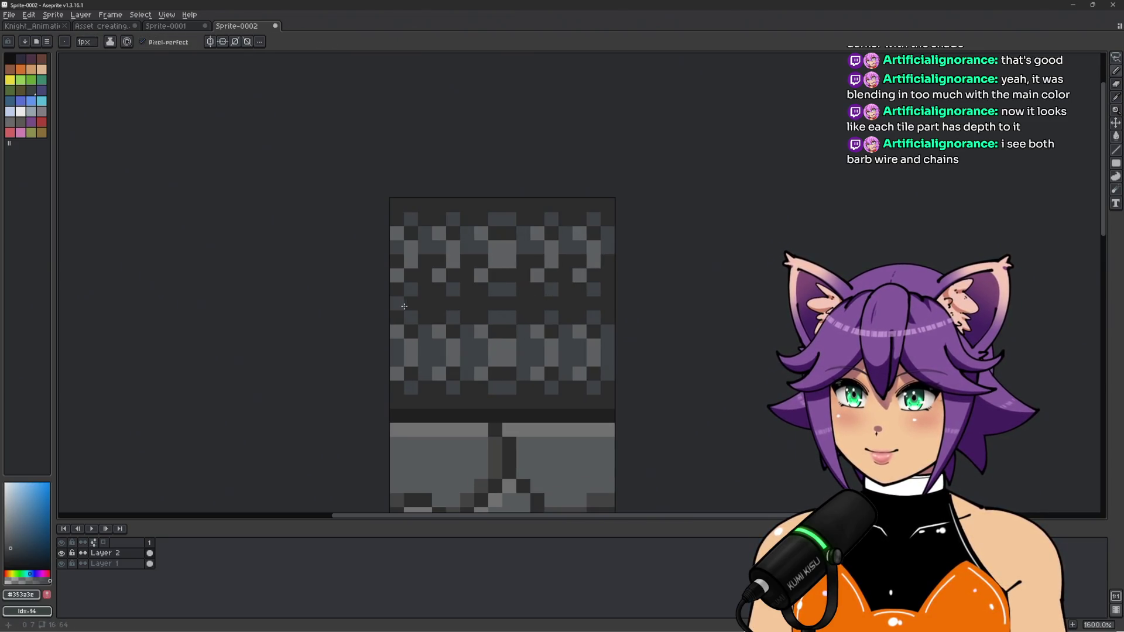
pyautogui.scroll(-5, 615, 306)
pyautogui.press('space')
pyautogui.moveTo(696, 342); pyautogui.dragTo(605, 300)
pyautogui.scroll(5, 507, 282)
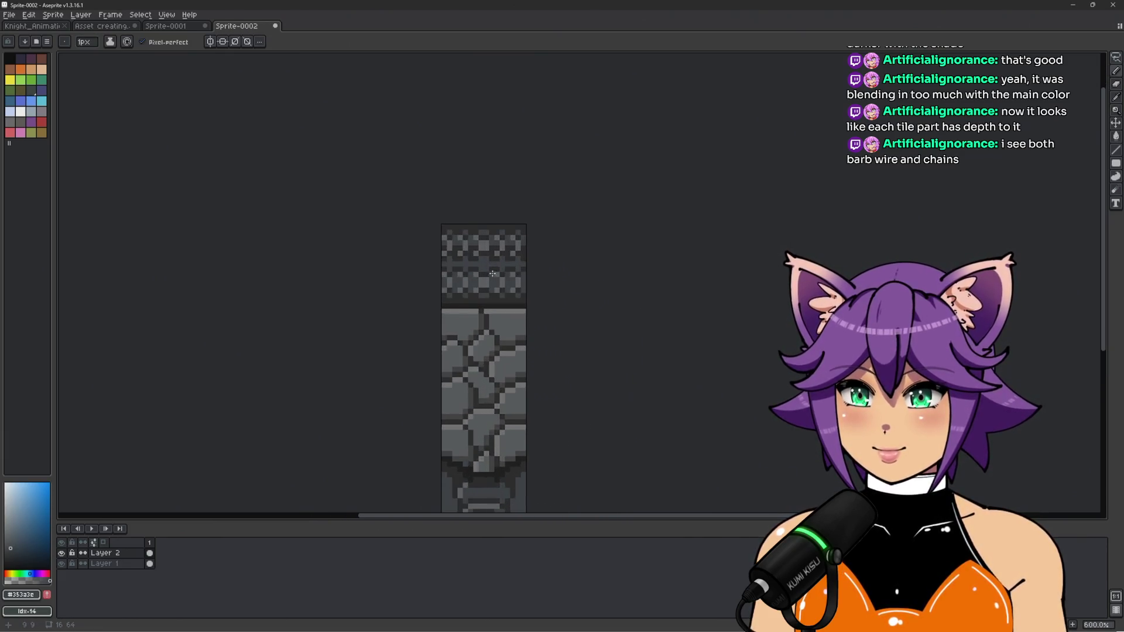
pyautogui.scroll(1, 483, 256)
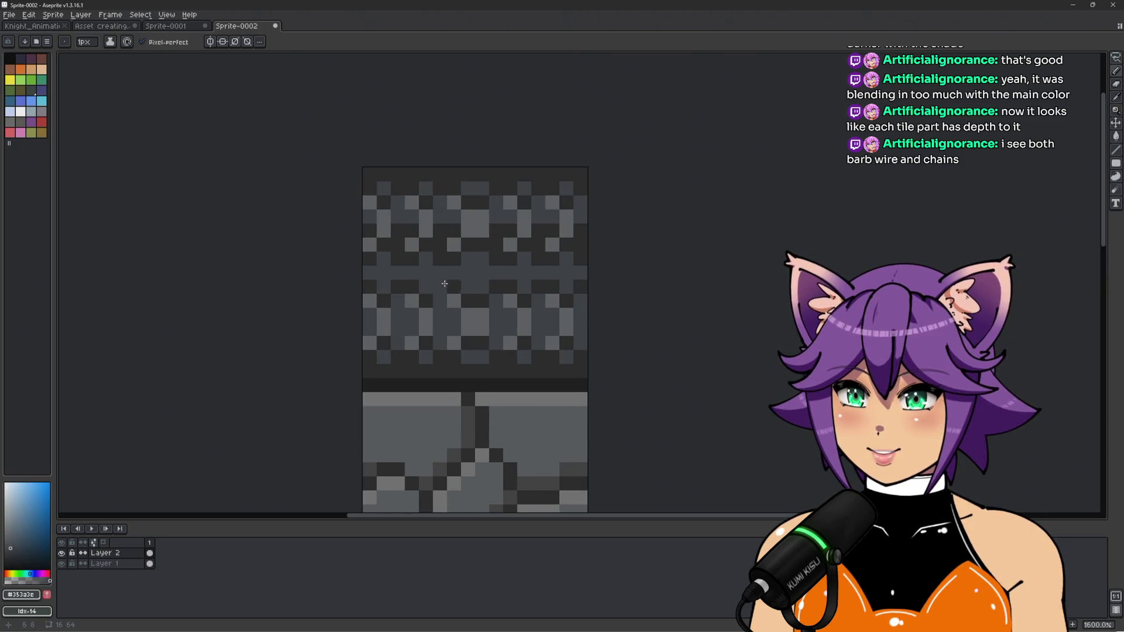
pyautogui.keyDown('alt'); pyautogui.click(387, 280); pyautogui.keyUp('alt')
pyautogui.moveTo(375, 274); pyautogui.dragTo(600, 272)
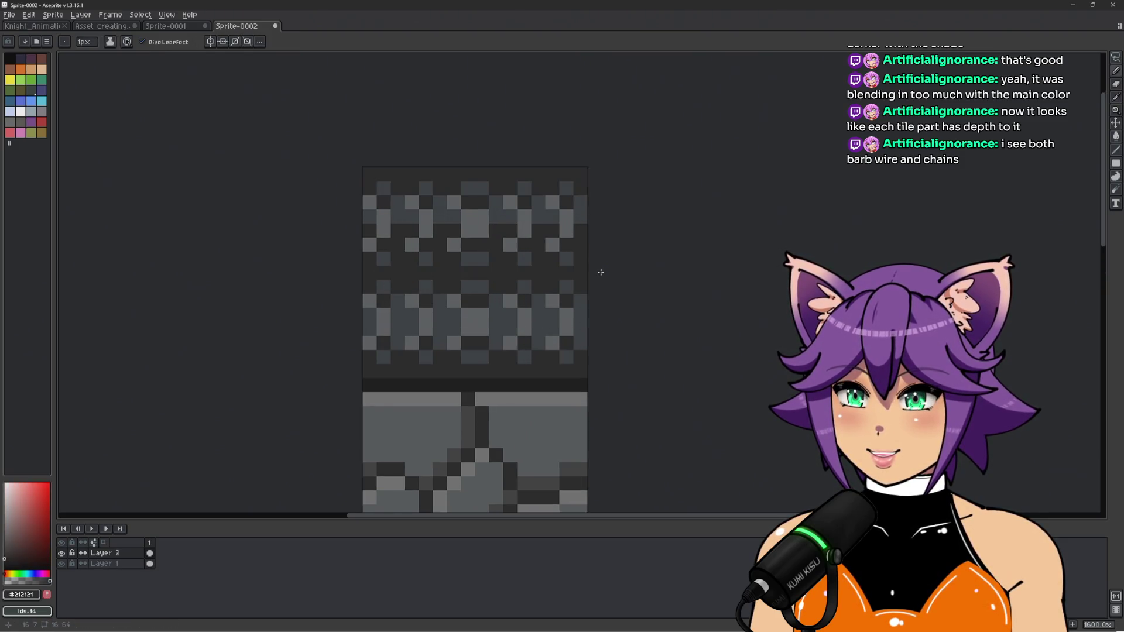
pyautogui.scroll(-4, 601, 272)
pyautogui.scroll(4, 588, 273)
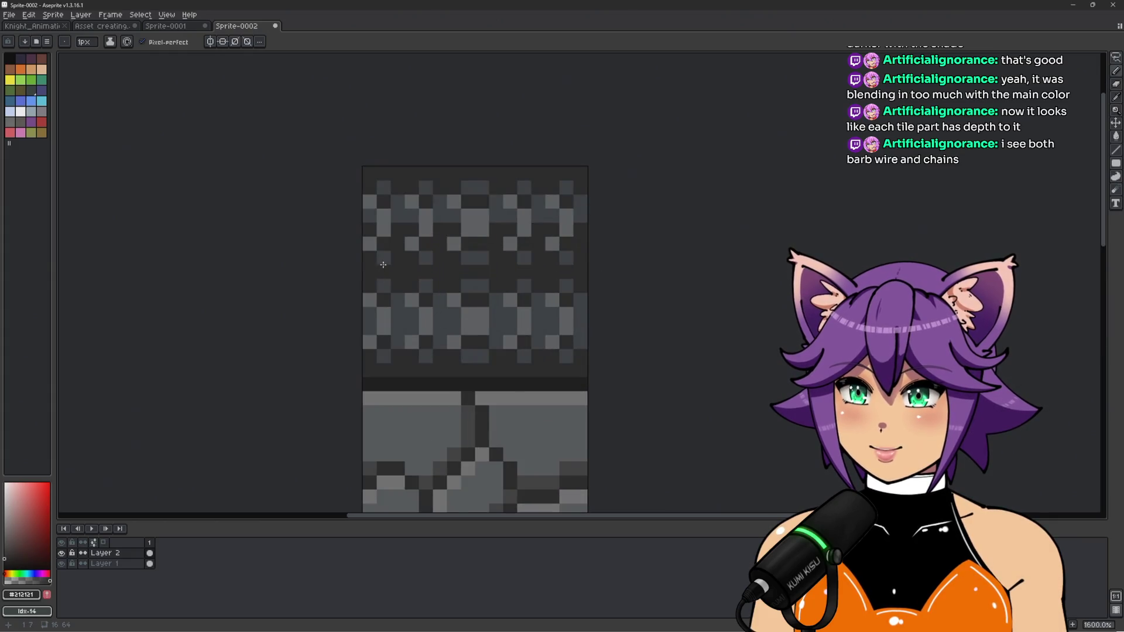
# Recolor two pixels on the dividing line with the darker grey
pyautogui.keyDown('alt'); pyautogui.click(384, 259); pyautogui.keyUp('alt')
pyautogui.click(384, 272)
pyautogui.click(411, 272)
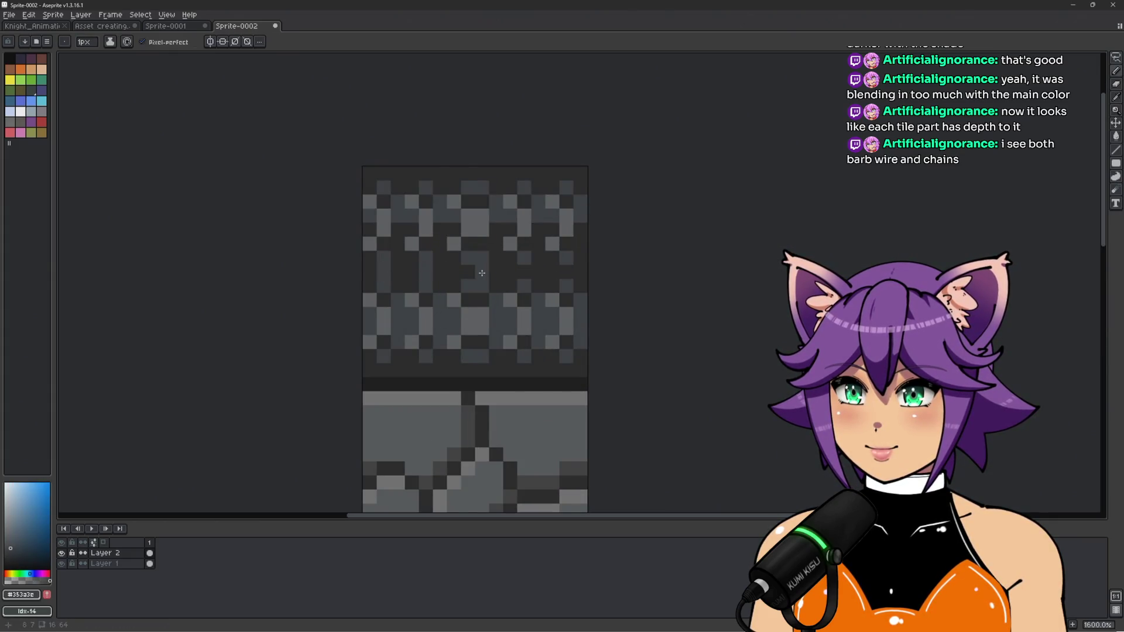
pyautogui.scroll(-6, 566, 271)
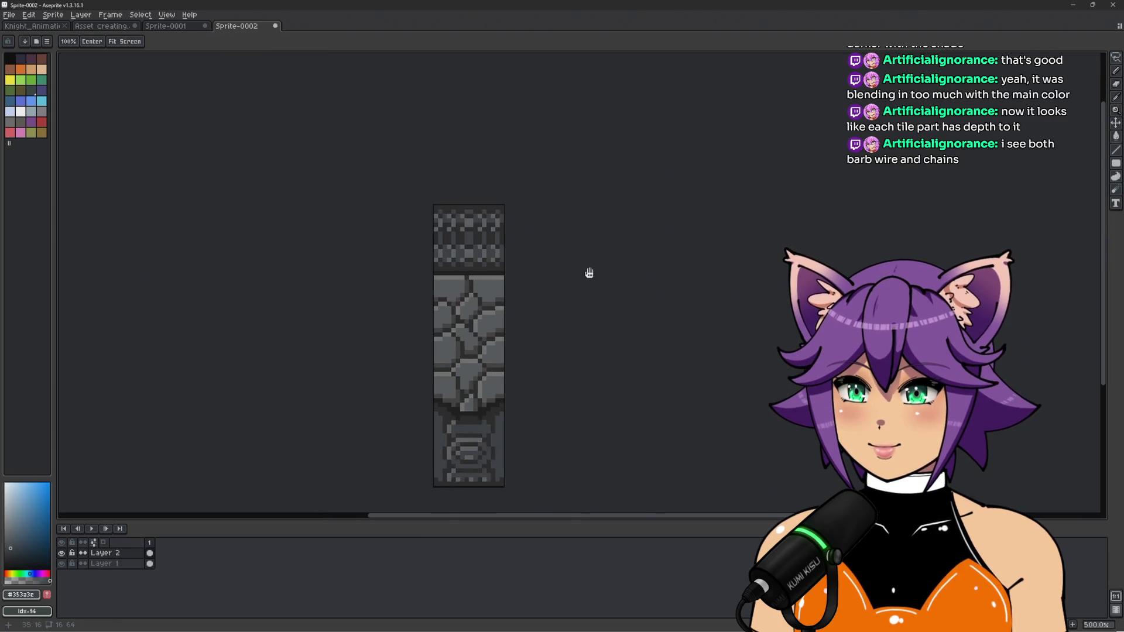
pyautogui.scroll(1, 579, 261)
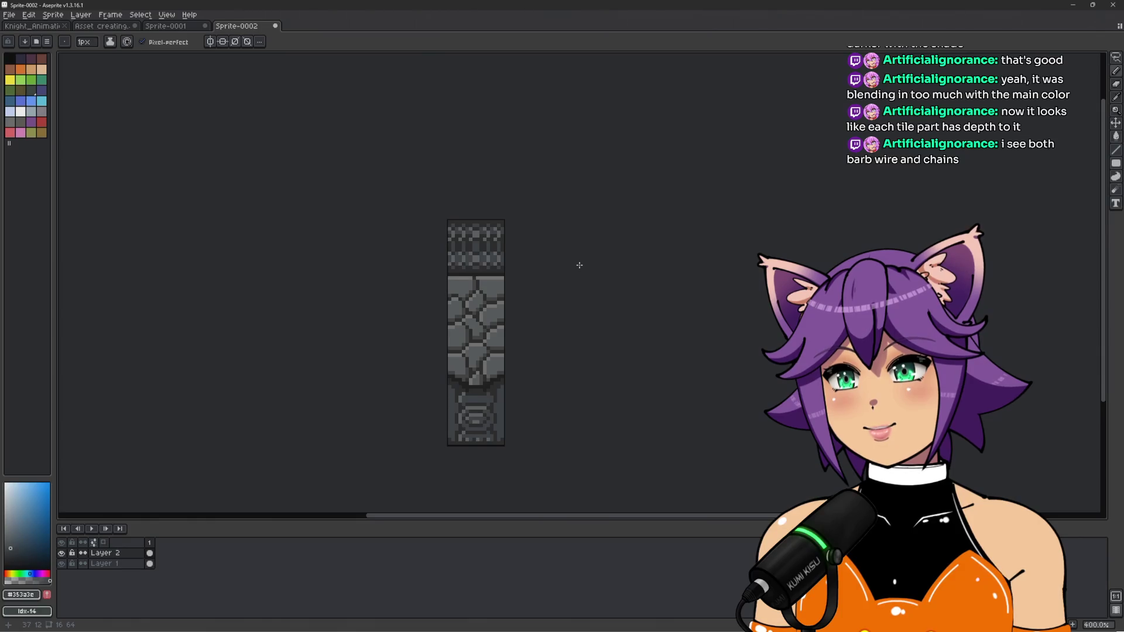
pyautogui.scroll(2, 508, 254)
pyautogui.scroll(-3, 424, 252)
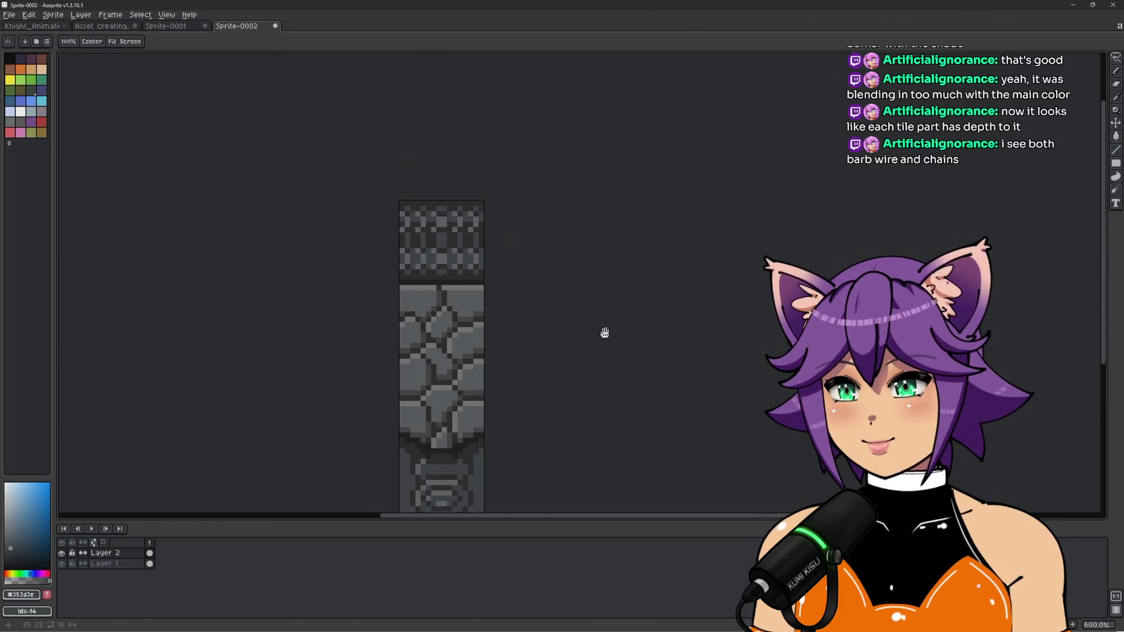
pyautogui.scroll(2, 592, 324)
pyautogui.scroll(-1, 601, 286)
pyautogui.hotkey('ctrl', 's')
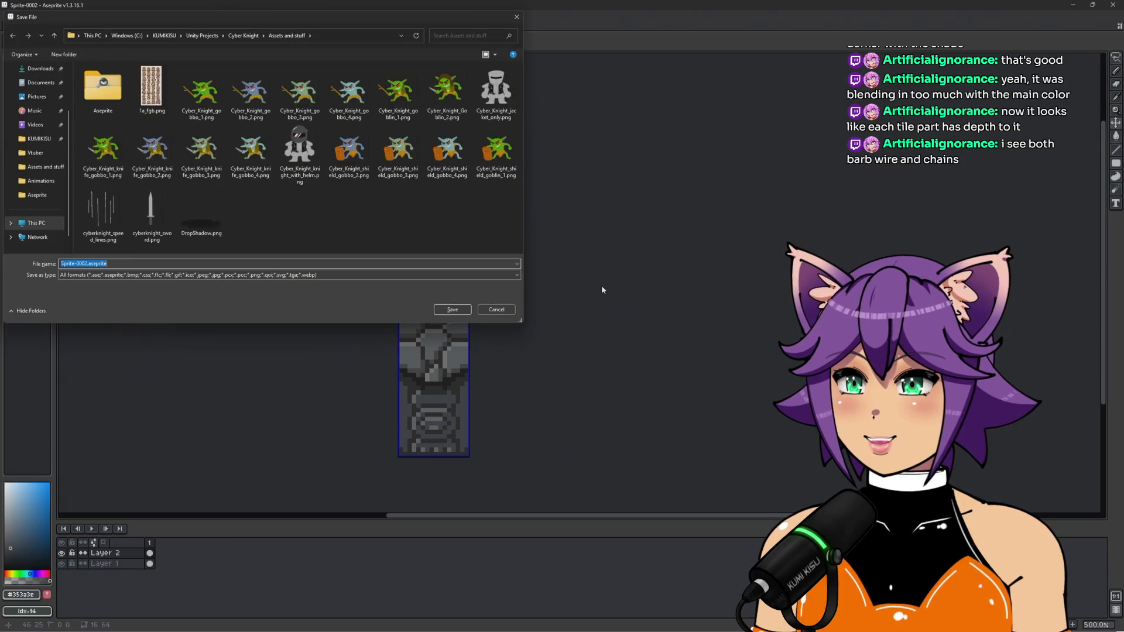
pyautogui.click(502, 310)
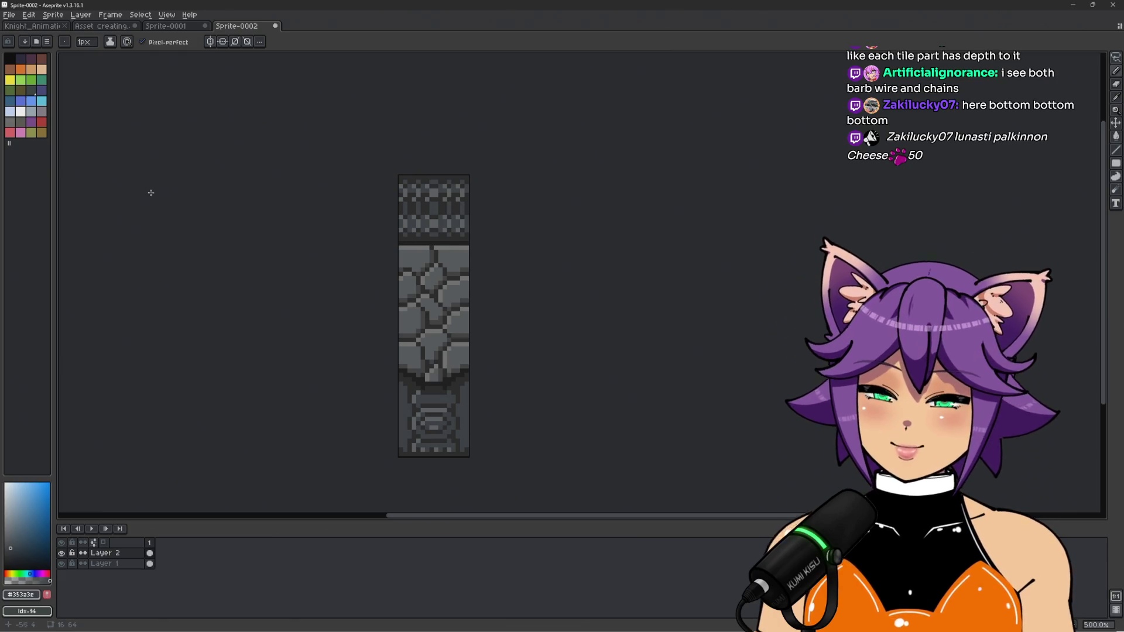
pyautogui.click(9, 15)
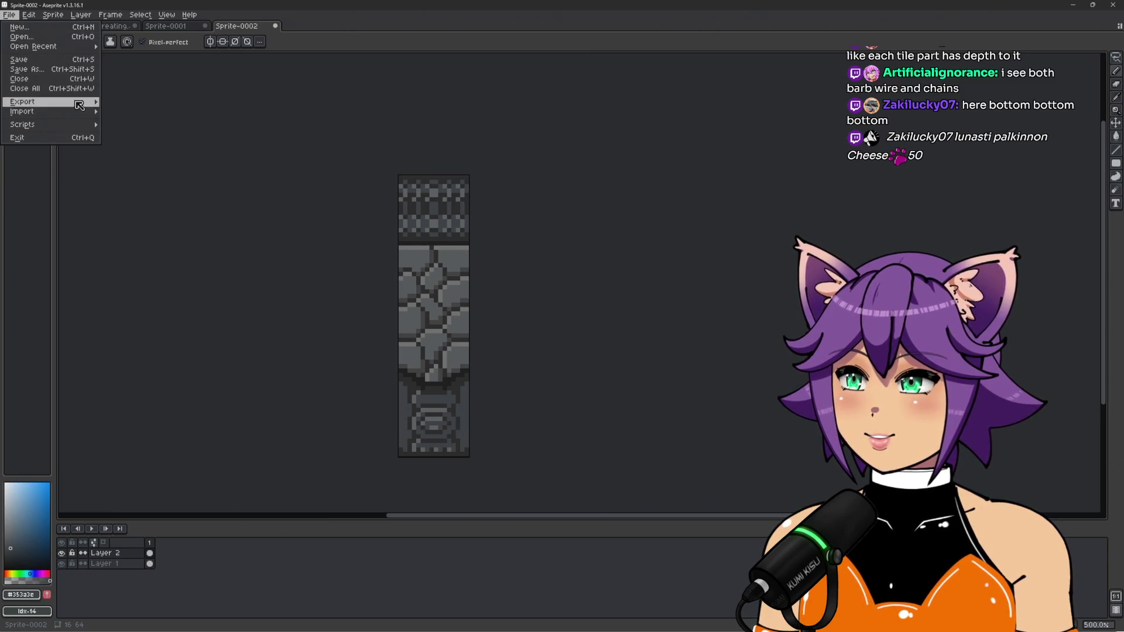
# Open Export As and set the export resize to 700%
pyautogui.moveTo(75, 104)
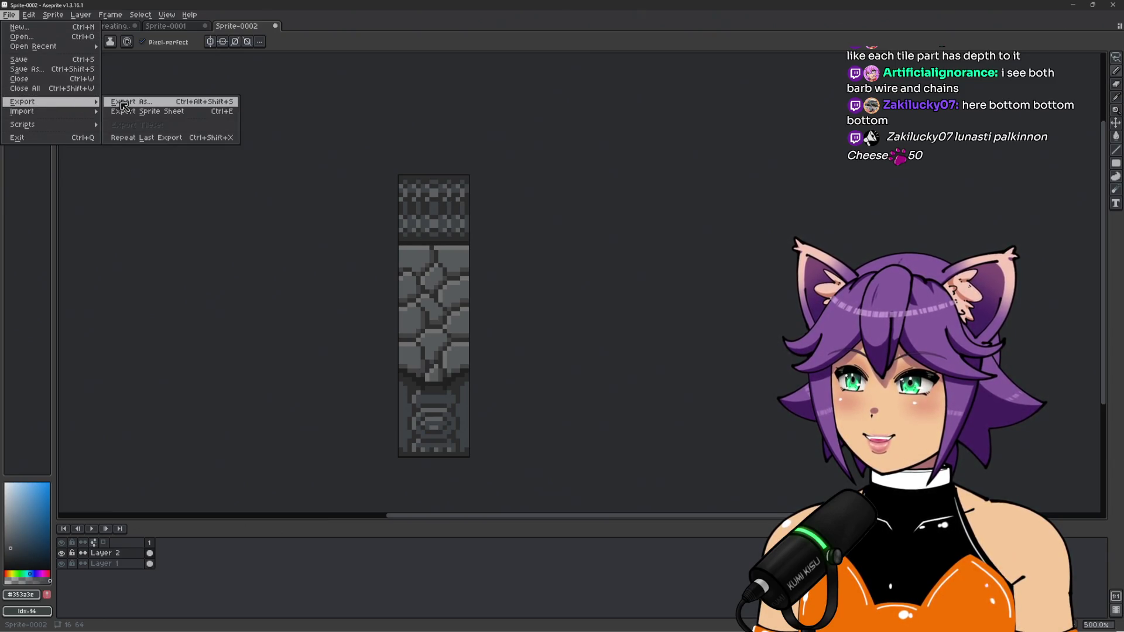
pyautogui.click(146, 103)
pyautogui.click(375, 353)
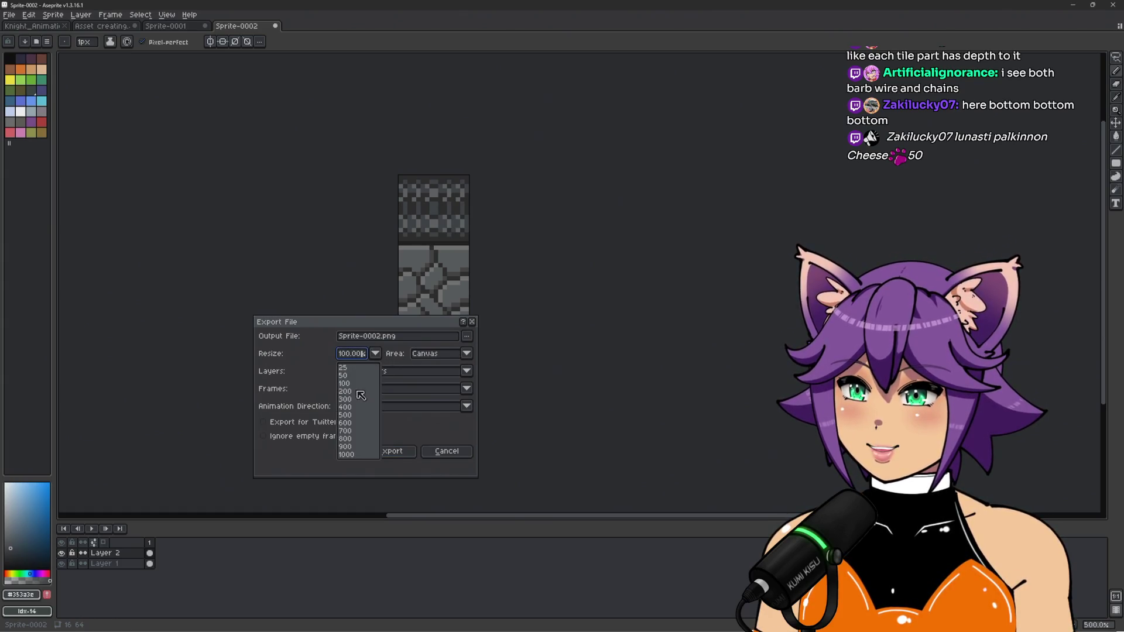
pyautogui.click(351, 435)
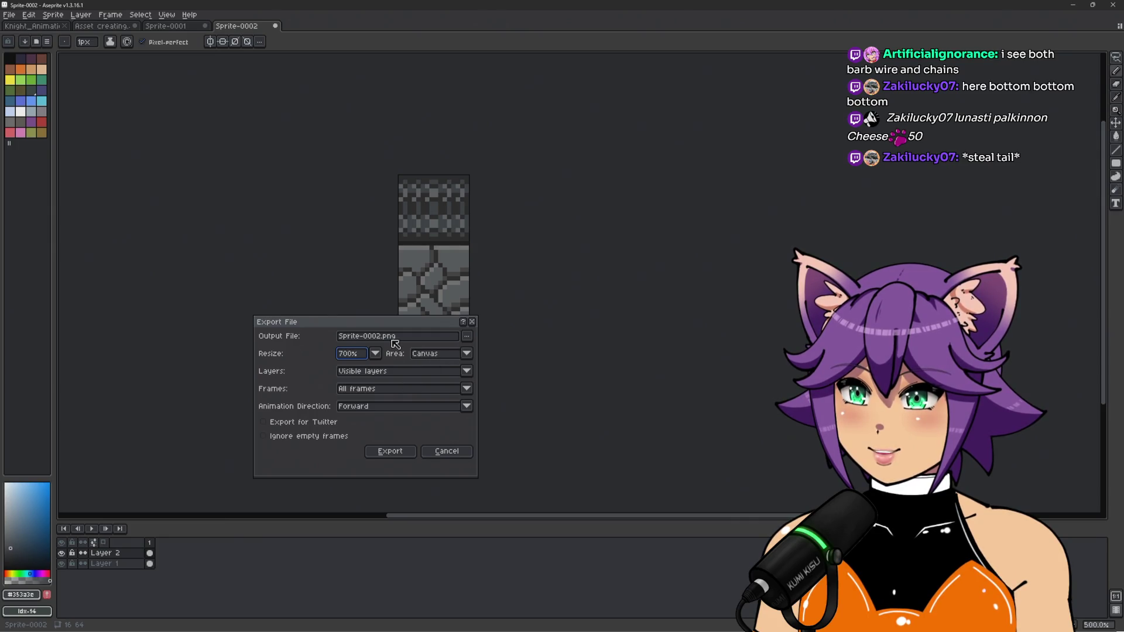
# Export as StoneWall.png into the Unity project's assets folder, accepting the layers warning
pyautogui.click(468, 336)
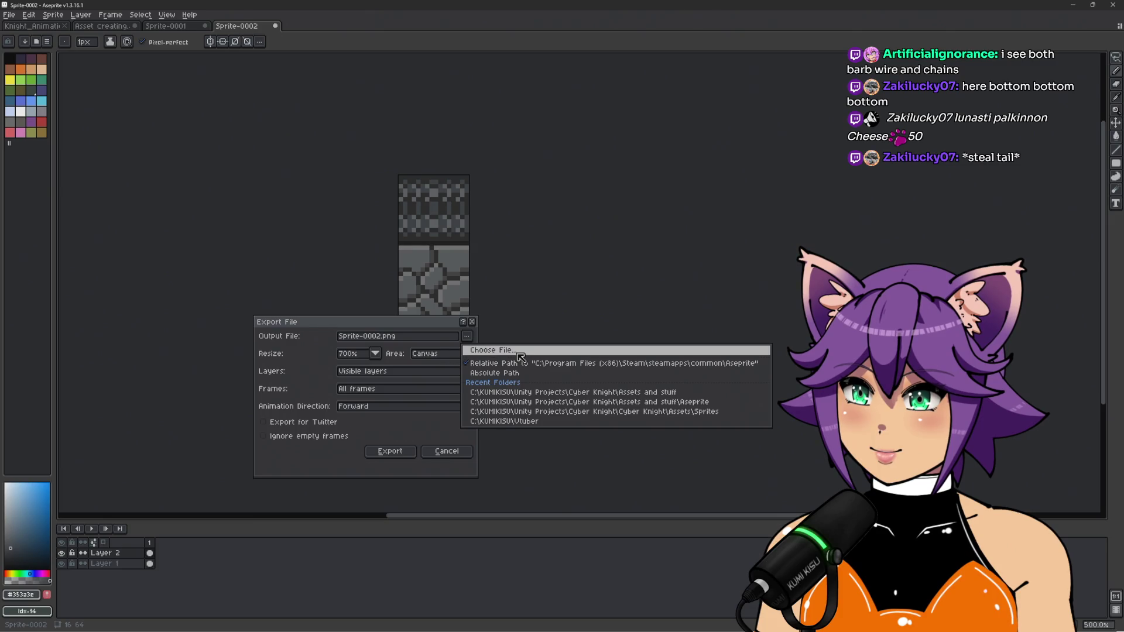
pyautogui.click(603, 397)
pyautogui.click(468, 337)
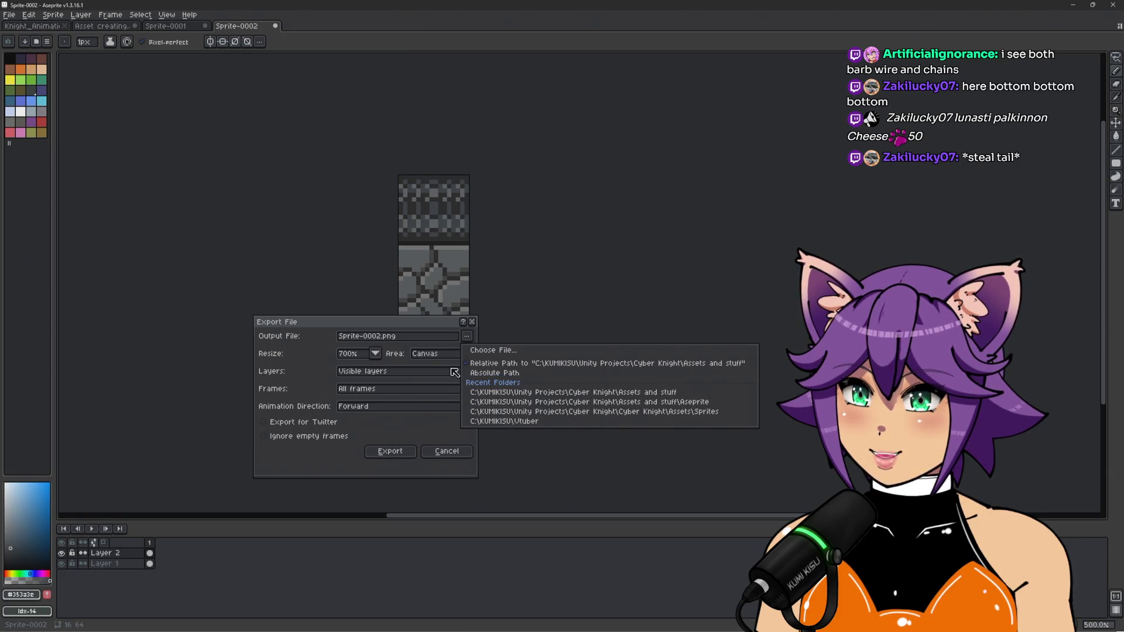
pyautogui.click(376, 341)
pyautogui.moveTo(381, 338); pyautogui.dragTo(340, 337)
pyautogui.press('BackSpace')
pyautogui.press('Delete')
pyautogui.write('StoneWall')
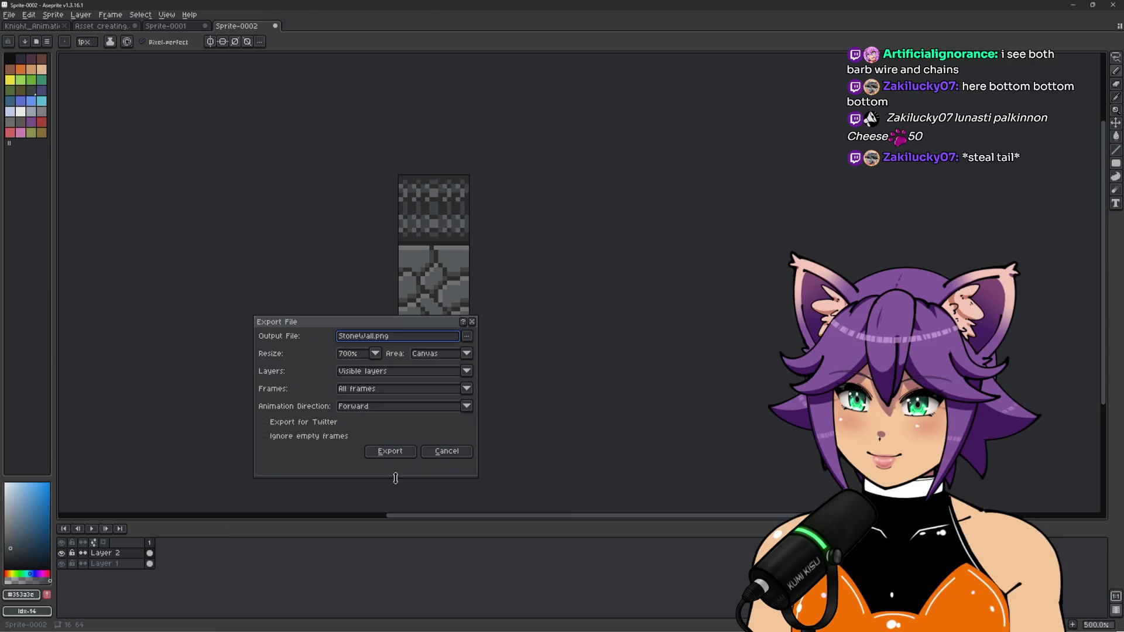
pyautogui.click(391, 454)
pyautogui.click(541, 369)
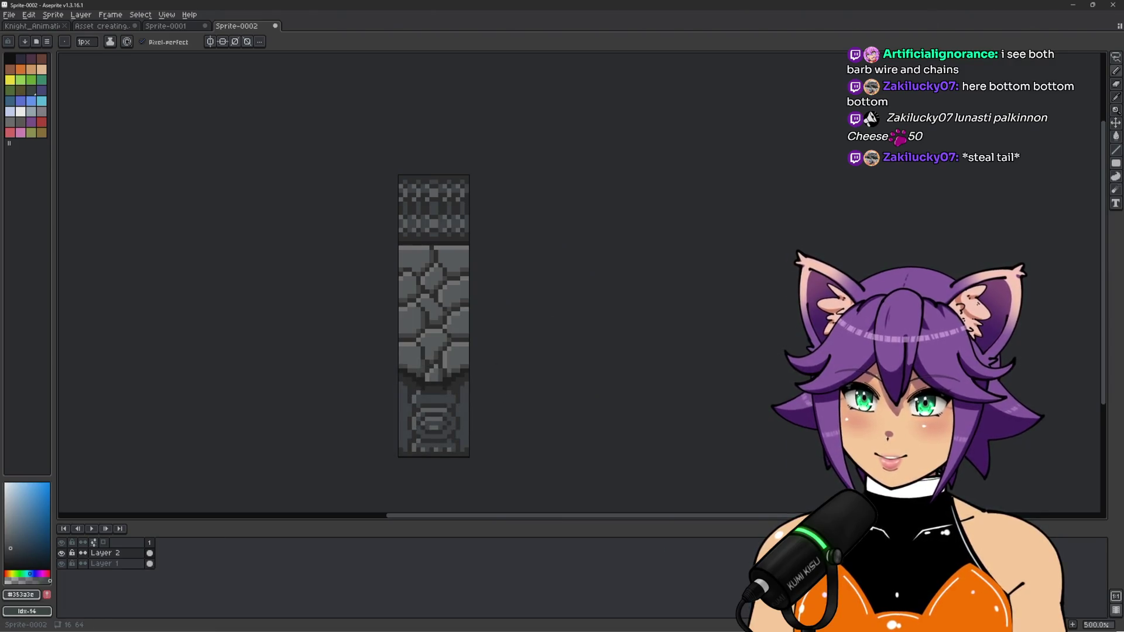
pyautogui.hotkey('alt', 'Tab')
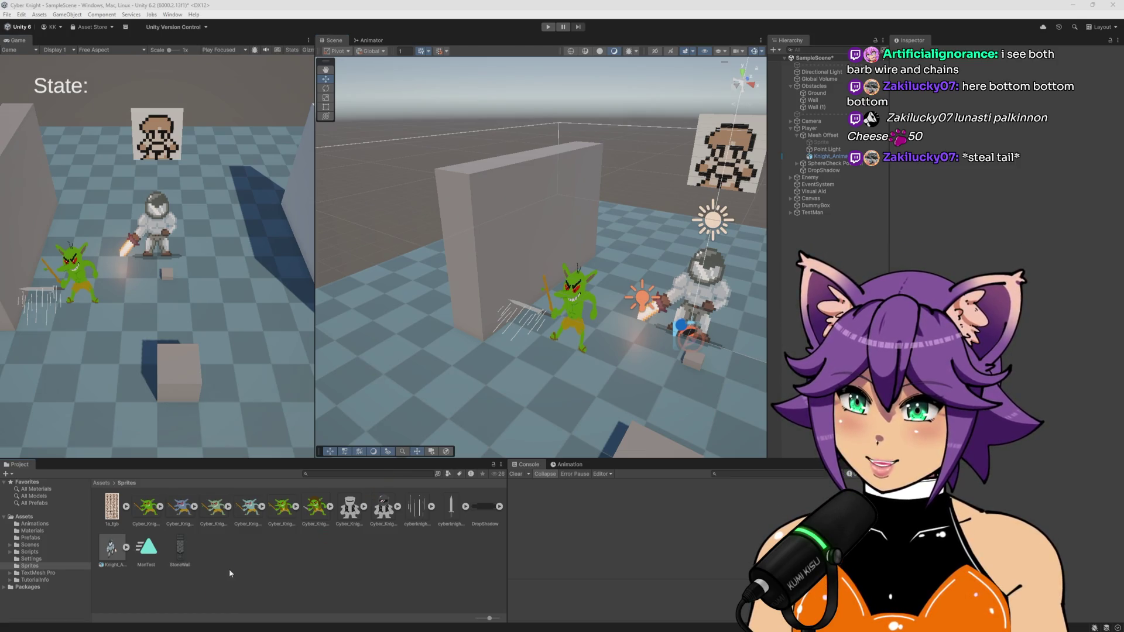
# Set StoneWall to a Single Sprite (2D and UI) with Point filtering and no compression, and apply
pyautogui.click(180, 551)
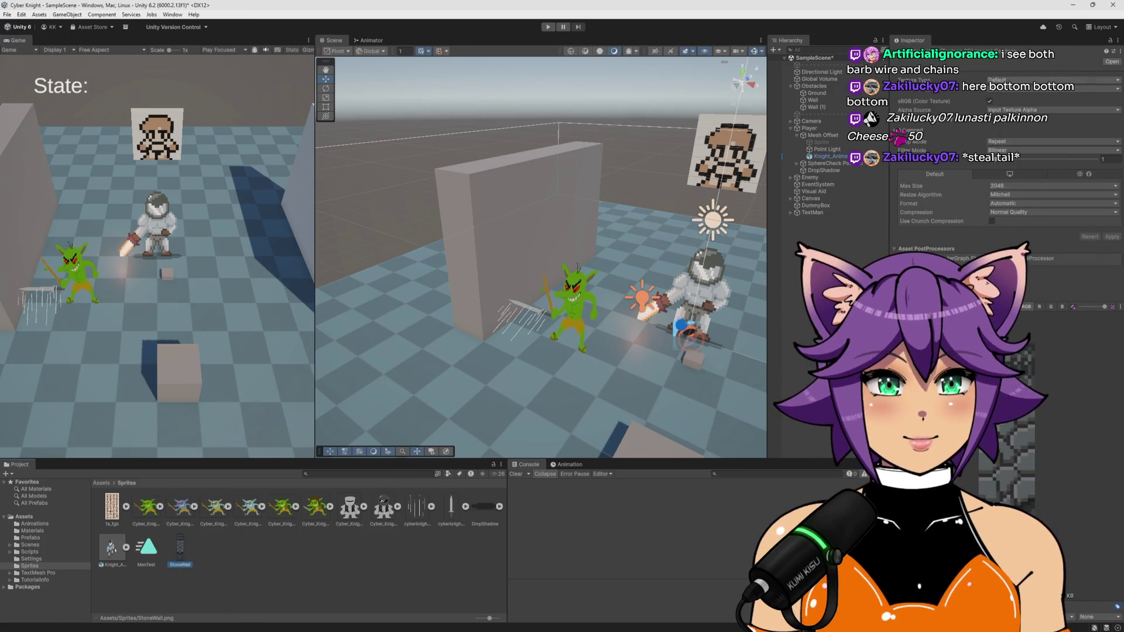
pyautogui.click(1022, 80)
pyautogui.click(1021, 119)
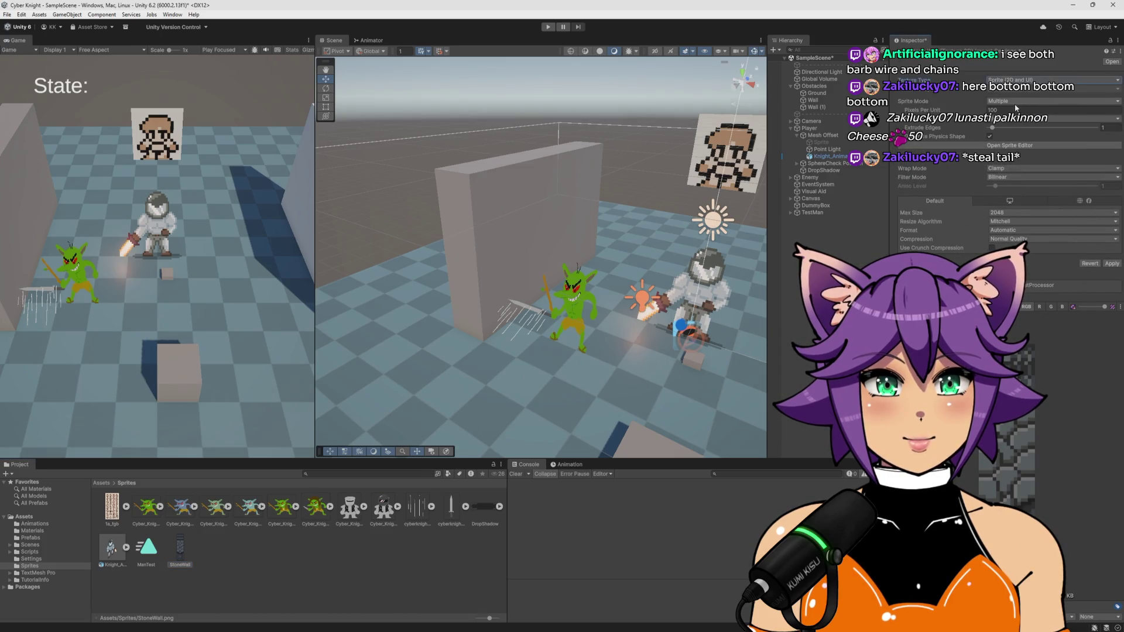
pyautogui.click(1015, 110)
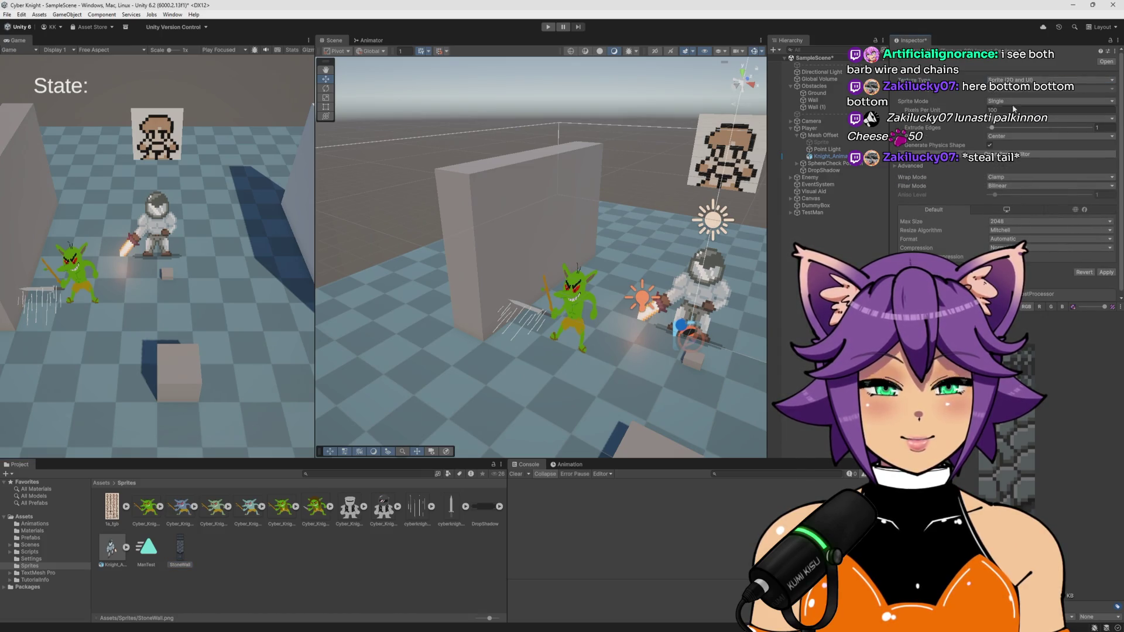
pyautogui.click(1008, 186)
pyautogui.click(1016, 194)
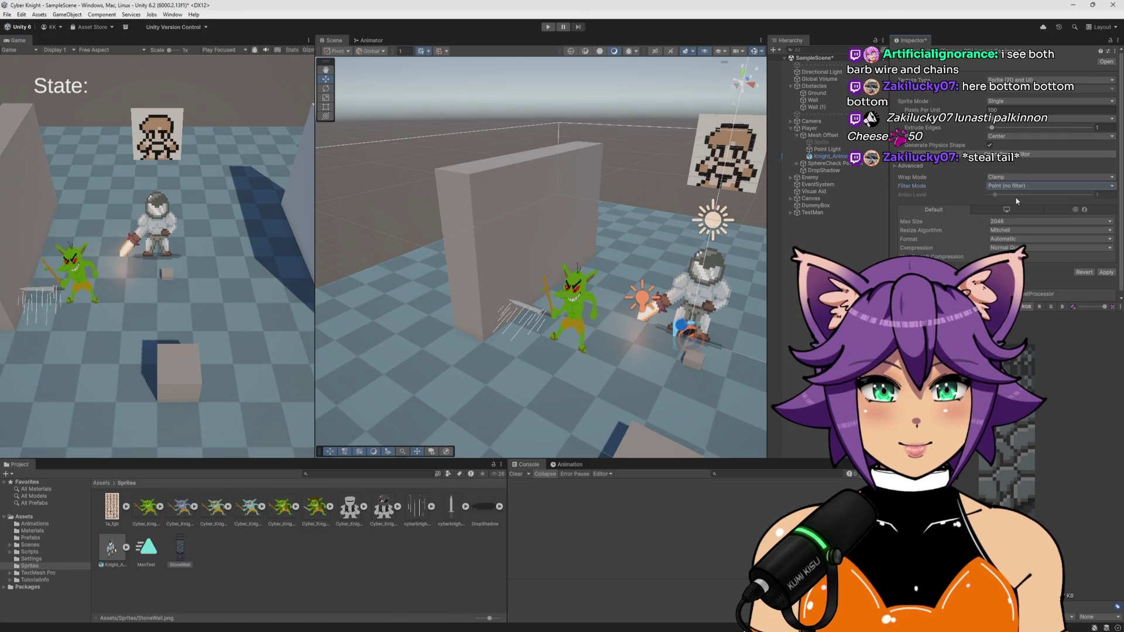
pyautogui.click(1018, 247)
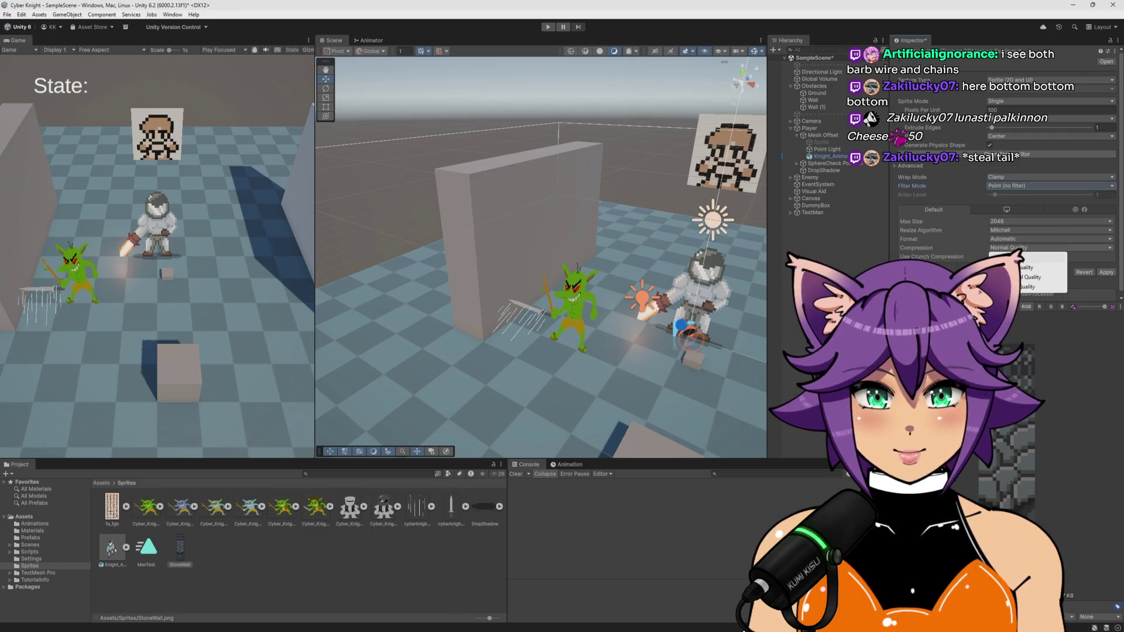
pyautogui.click(1022, 257)
pyautogui.click(1107, 263)
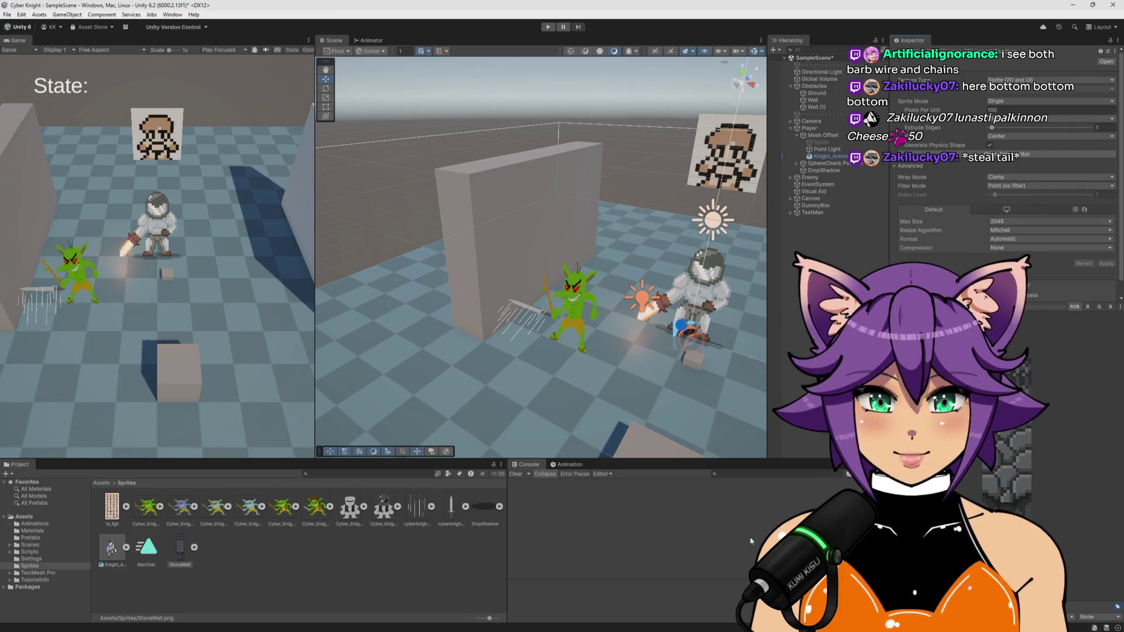
pyautogui.click(276, 589)
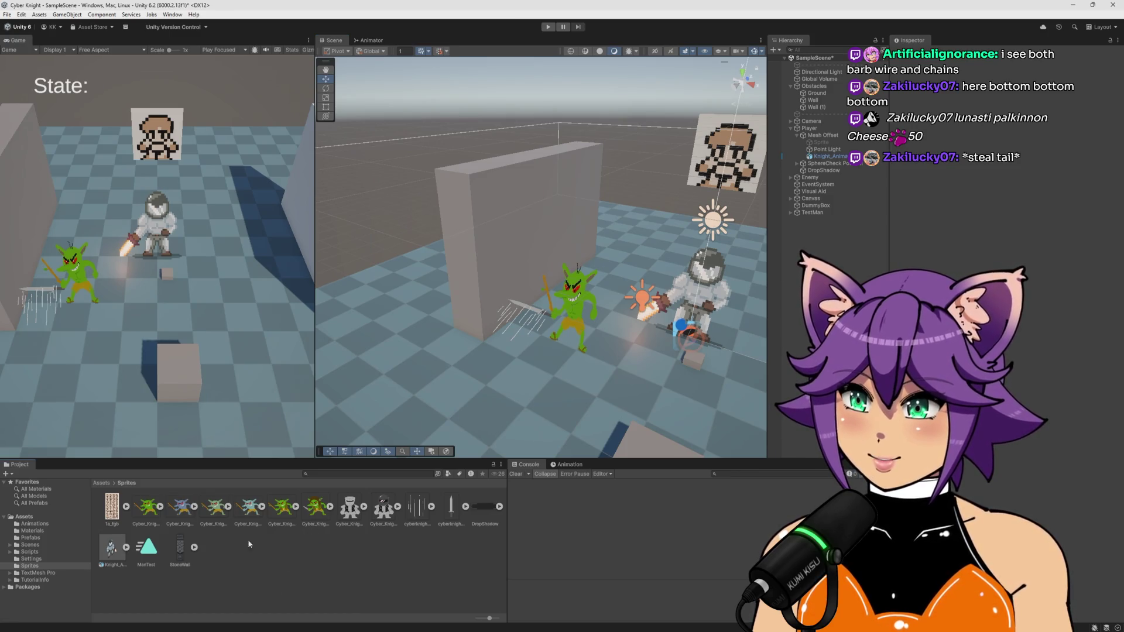
pyautogui.click(34, 530)
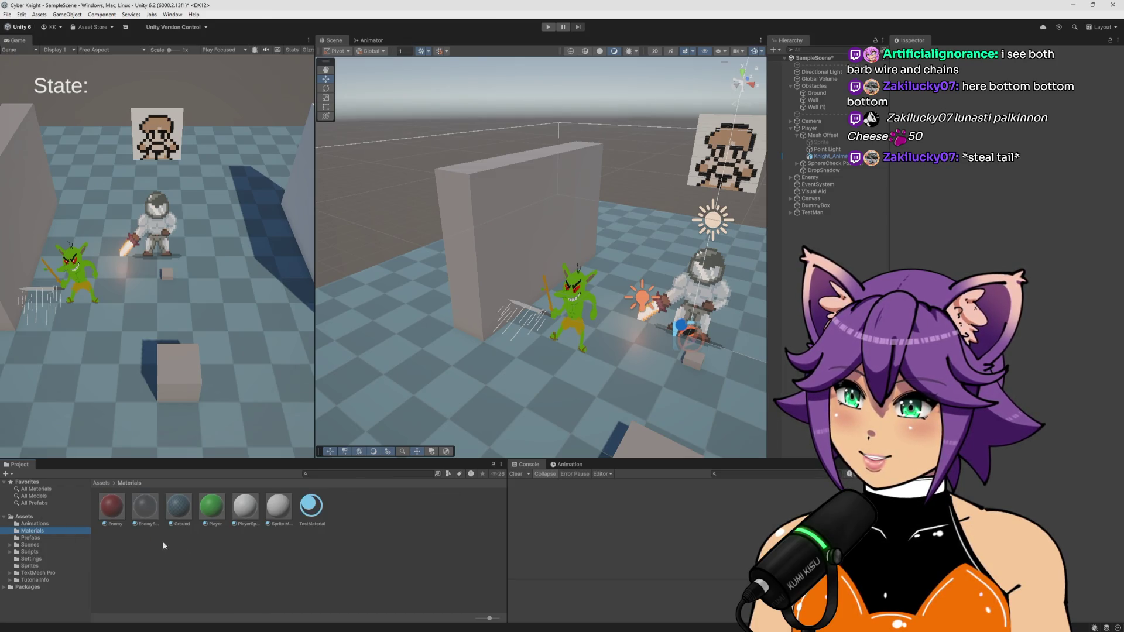
# Create a new material named Wall in the Materials folder
pyautogui.rightClick(262, 557)
pyautogui.moveTo(328, 329)
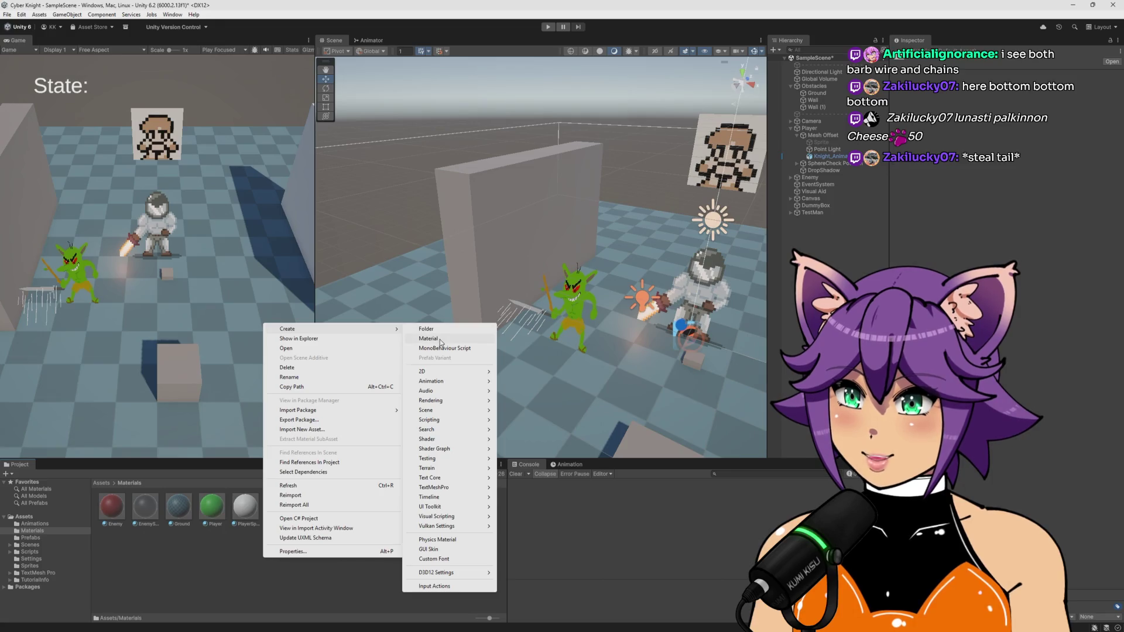
pyautogui.click(442, 338)
pyautogui.write('Wall')
pyautogui.press('Return')
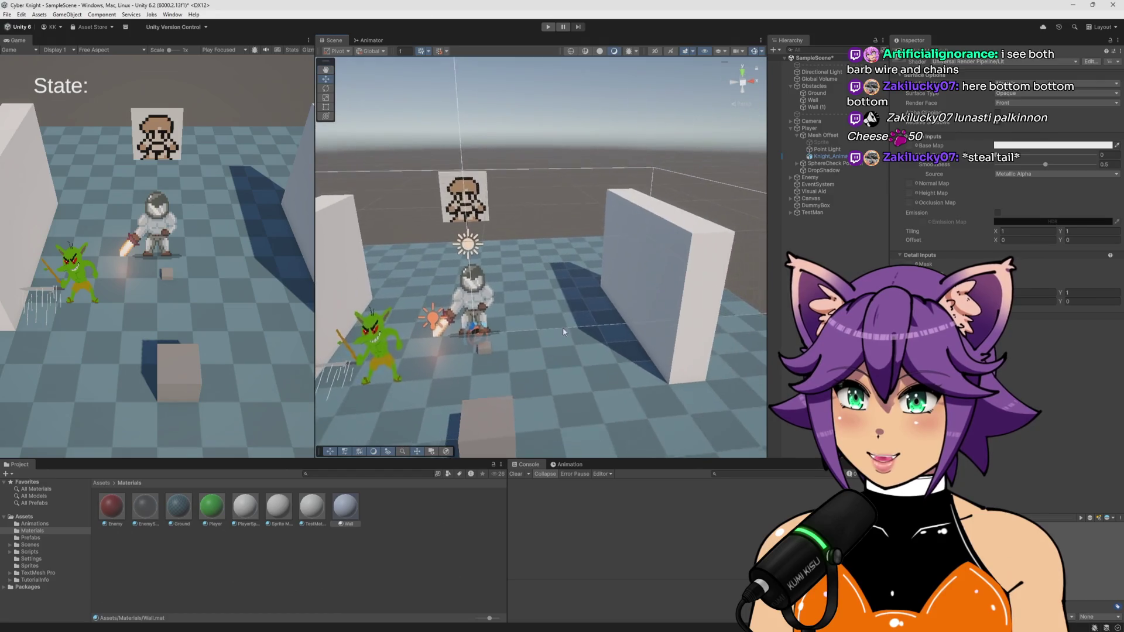
# Assign the StoneWall texture as the Wall material's base map
pyautogui.click(342, 522)
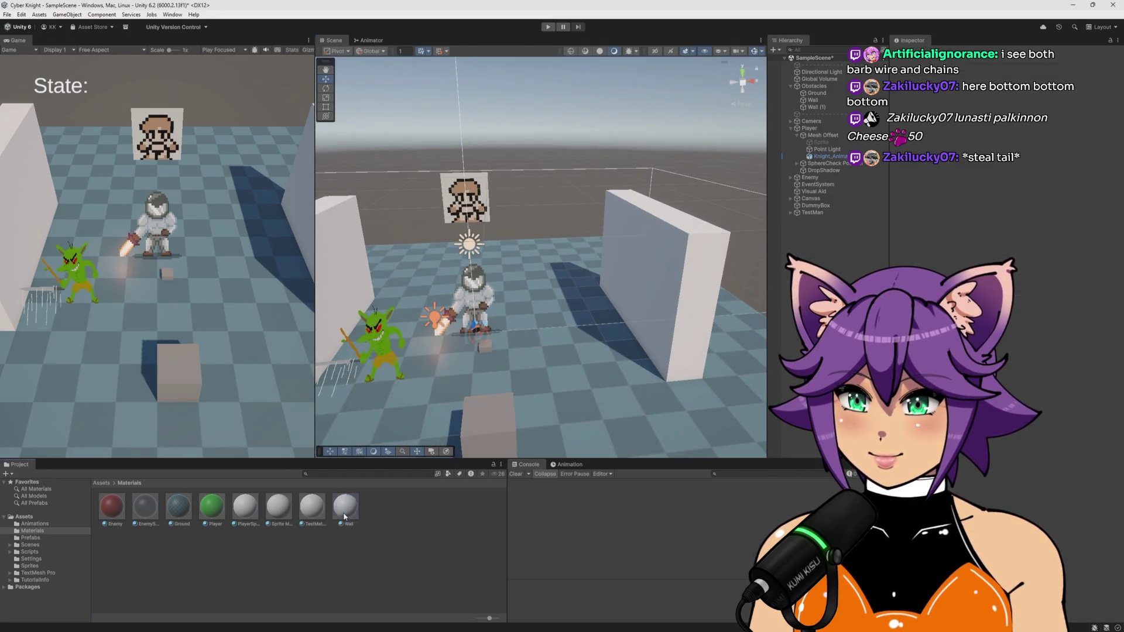
pyautogui.click(917, 145)
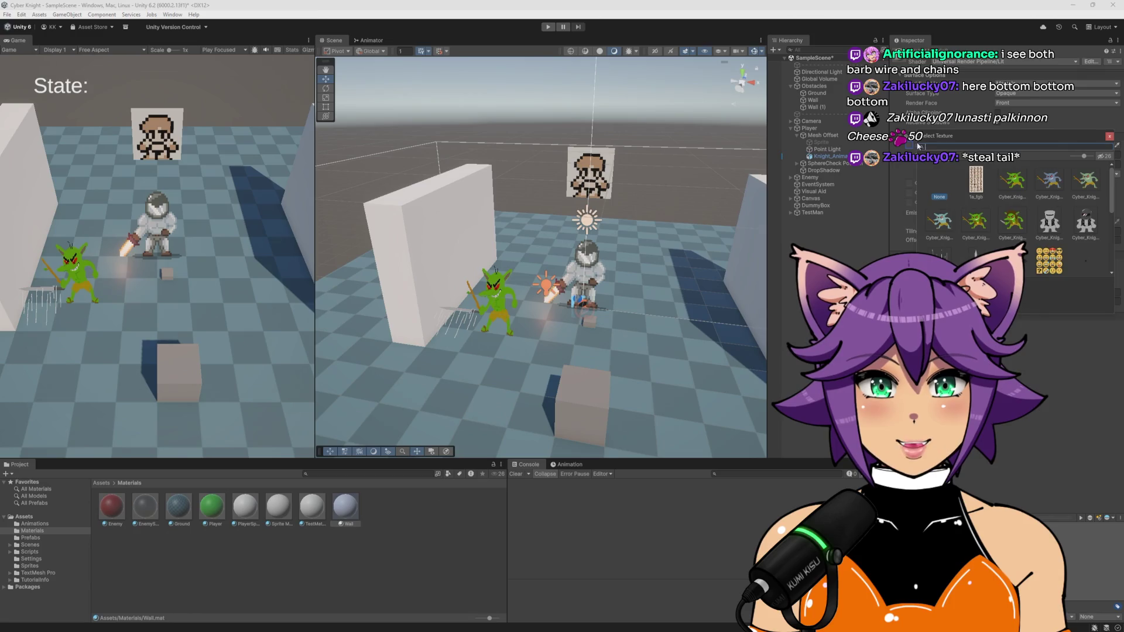
pyautogui.scroll(-2, 1006, 195)
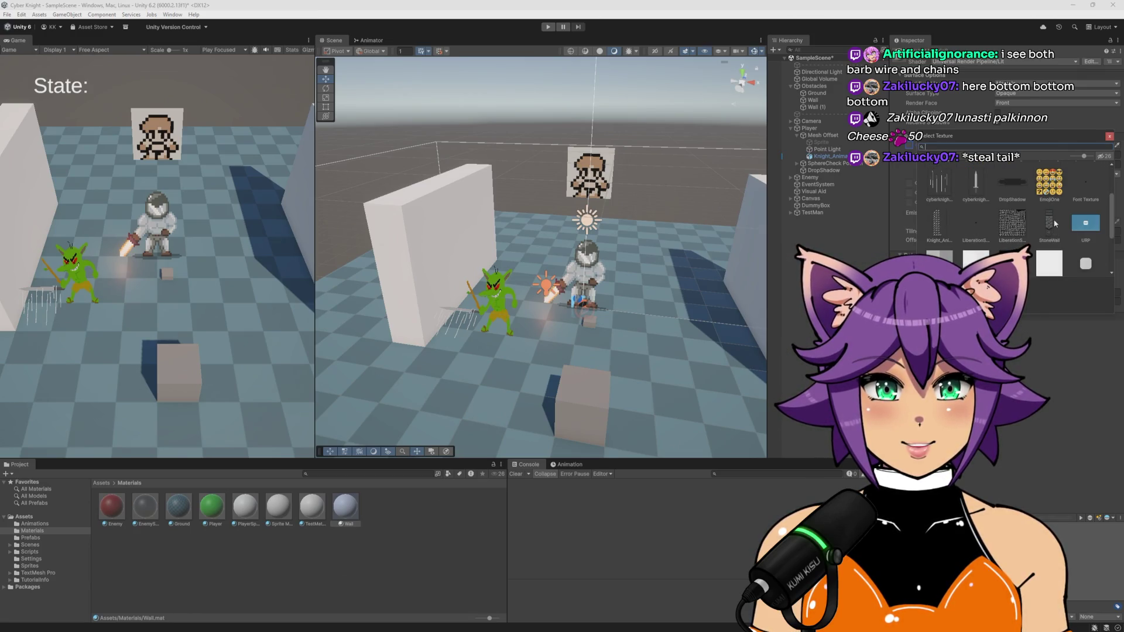
pyautogui.click(1049, 222)
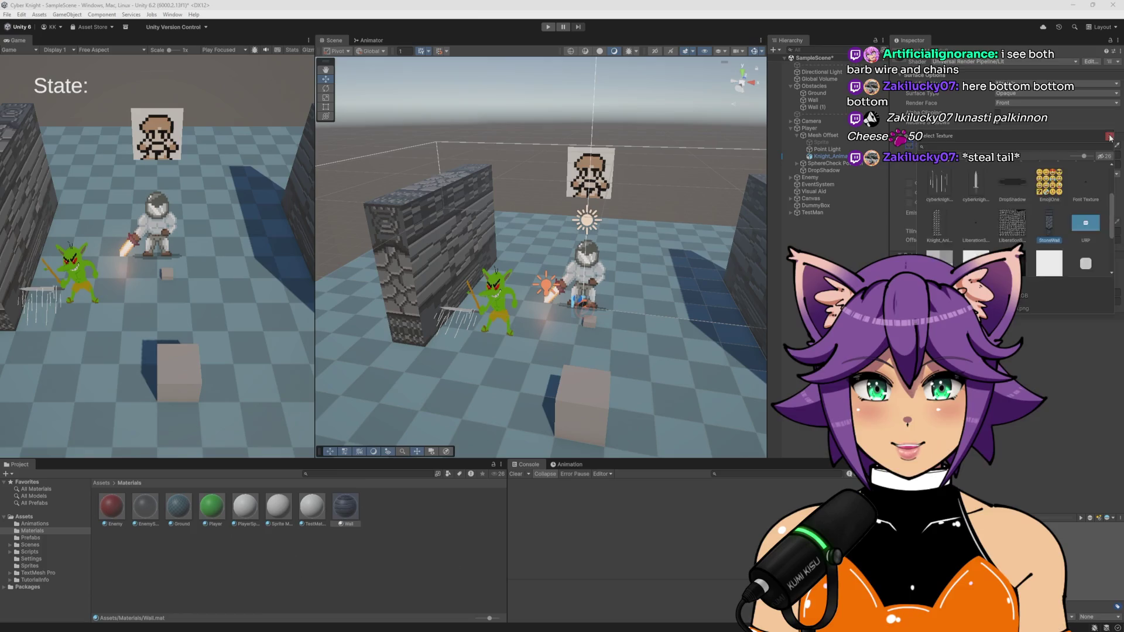
pyautogui.doubleClick(1050, 224)
pyautogui.moveTo(539, 285); pyautogui.dragTo(606, 266)
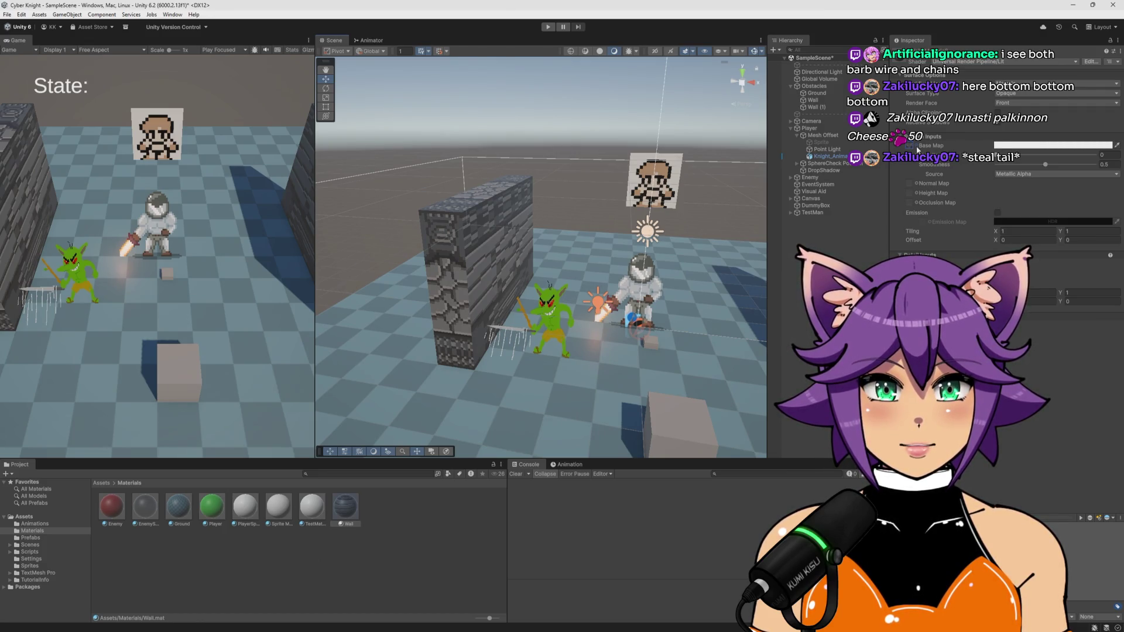
# Try Wall's horizontal tiling at 1.5, 2.74 and 2.02
pyautogui.click(1002, 231)
pyautogui.write('1.5')
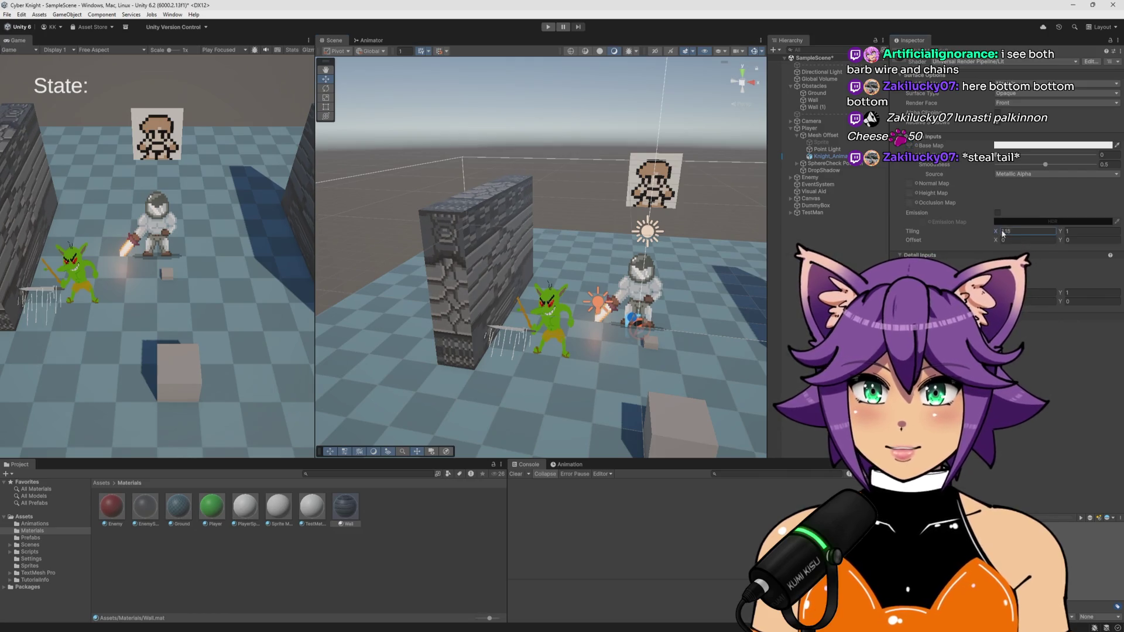
pyautogui.hotkey('ctrl', 'a')
pyautogui.write('2.74')
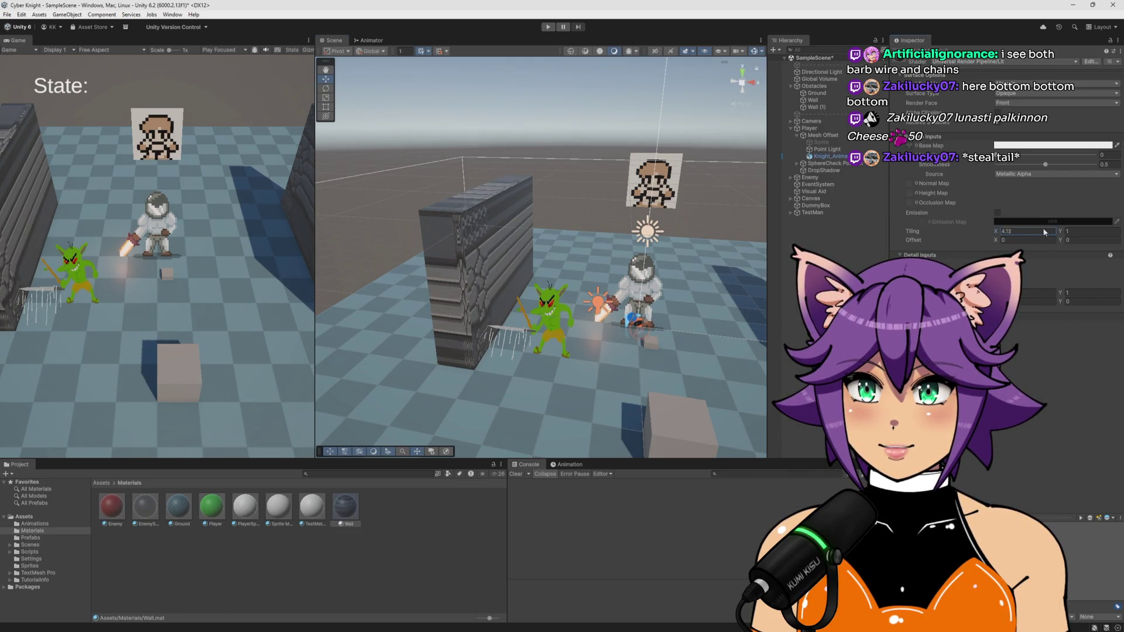
pyautogui.hotkey('ctrl', 'a')
pyautogui.write('2.02')
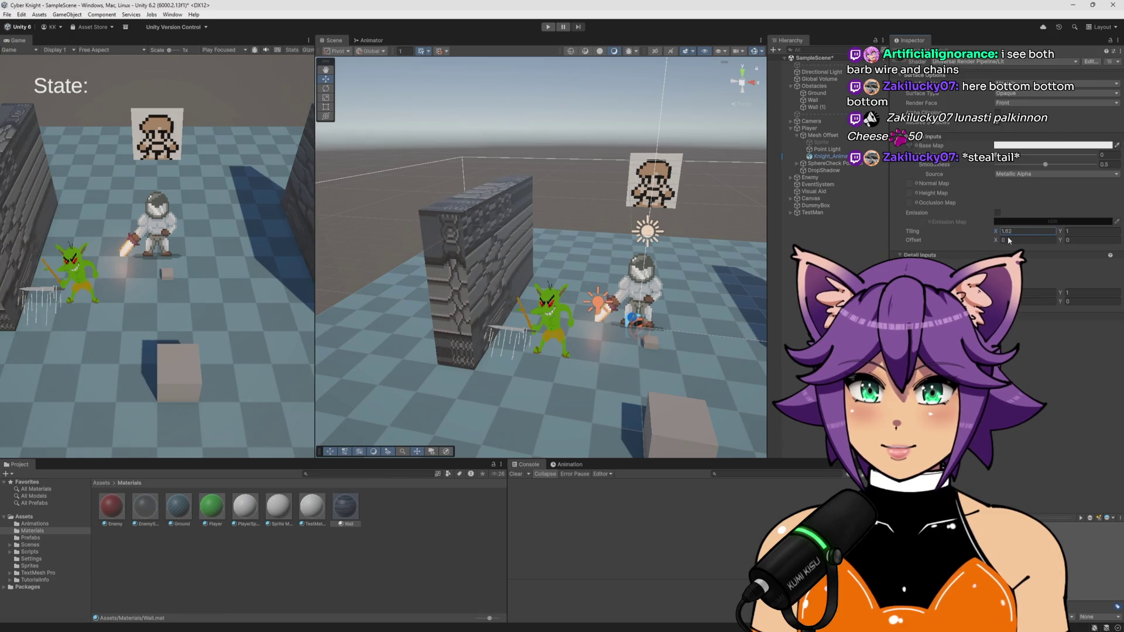
pyautogui.hotkey('ctrl', 'a')
# Set Tiling X to 1, then switch StoneWall's sprite mode to Multiple
pyautogui.write('1')
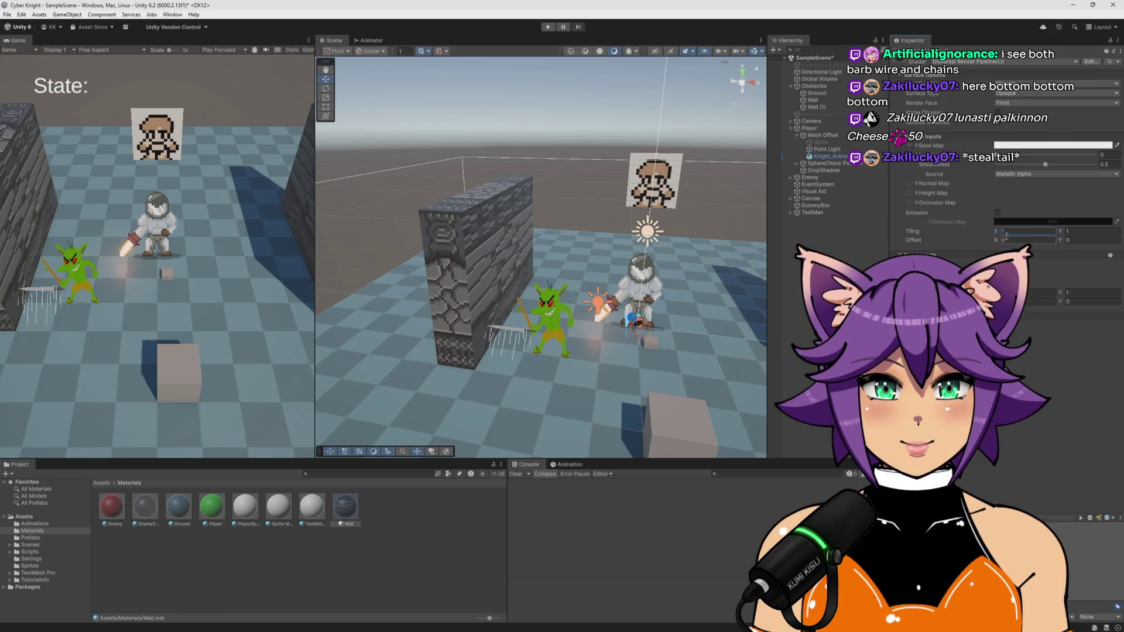
pyautogui.click(352, 563)
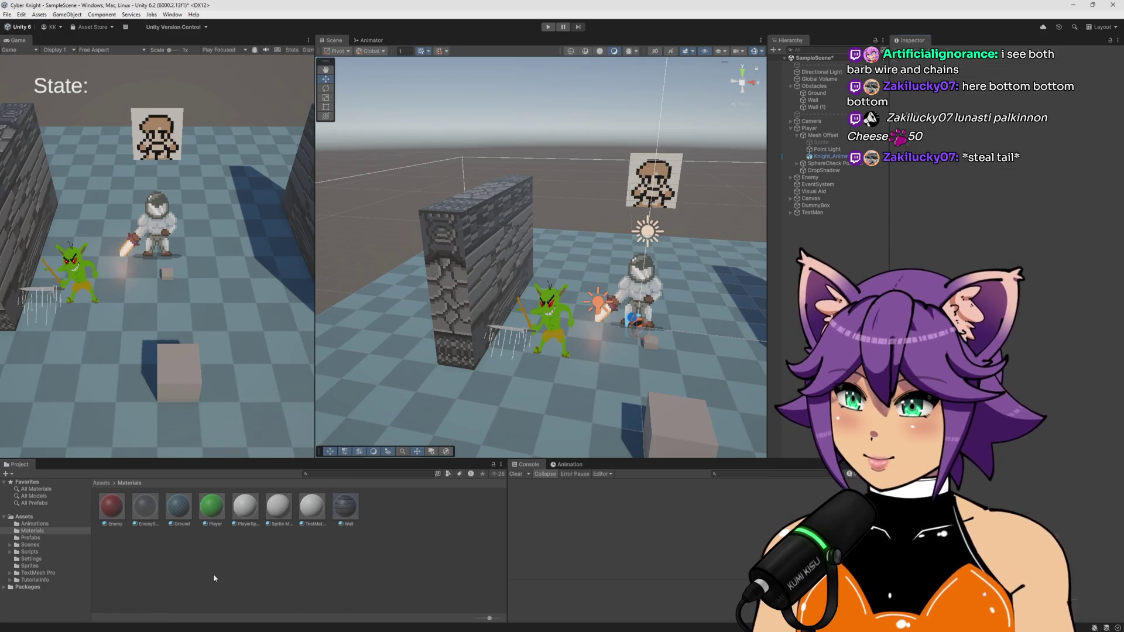
pyautogui.click(39, 574)
pyautogui.click(64, 566)
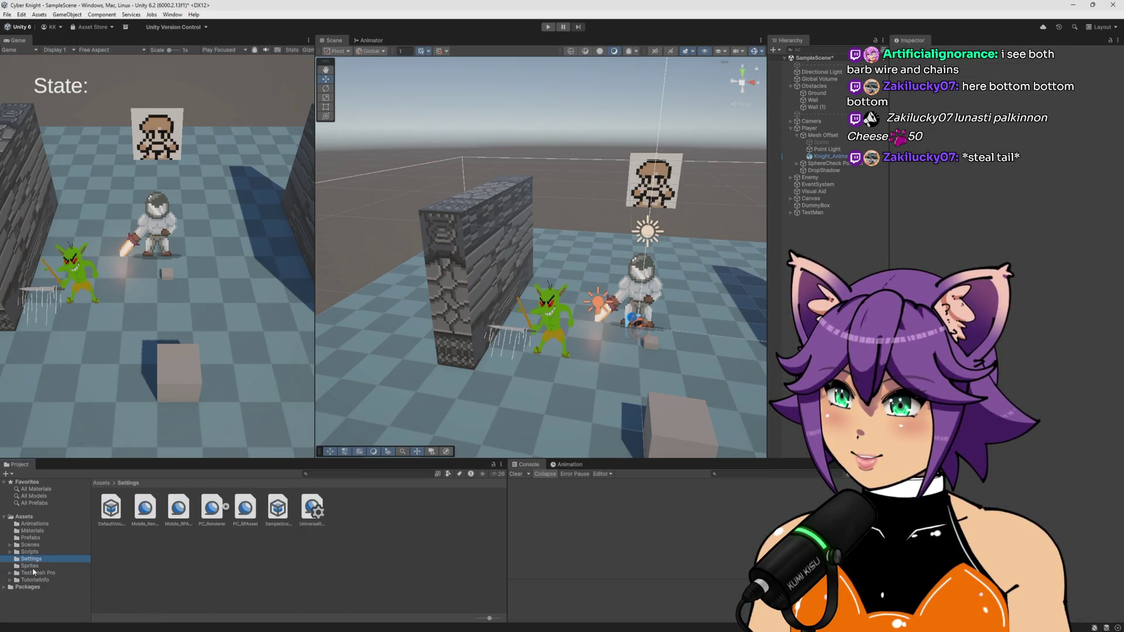
pyautogui.click(180, 548)
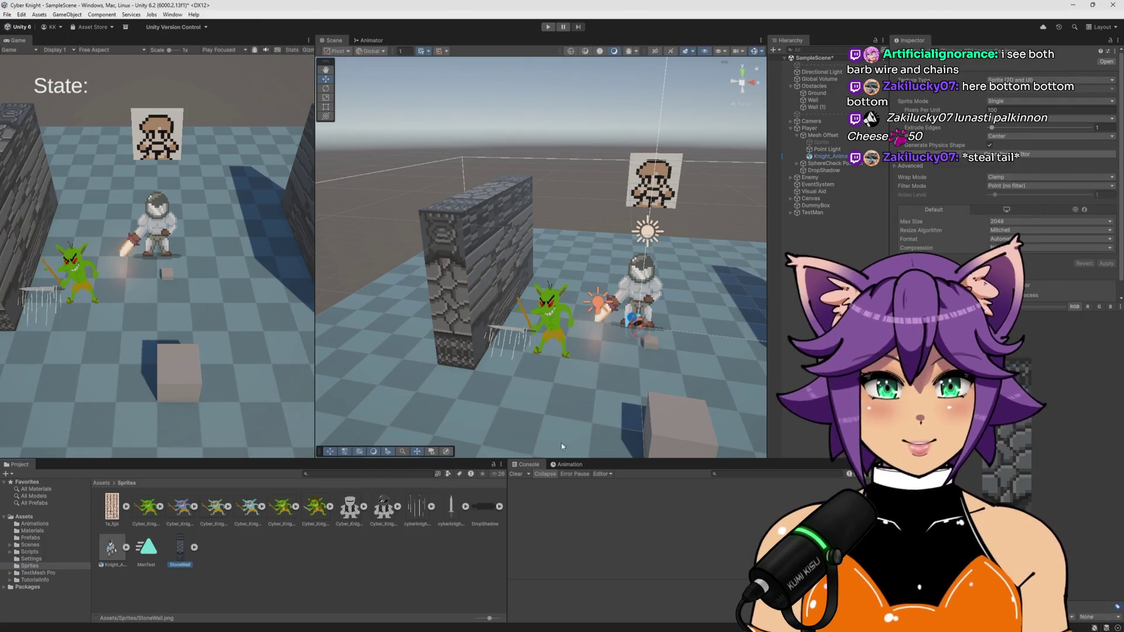
pyautogui.click(1004, 101)
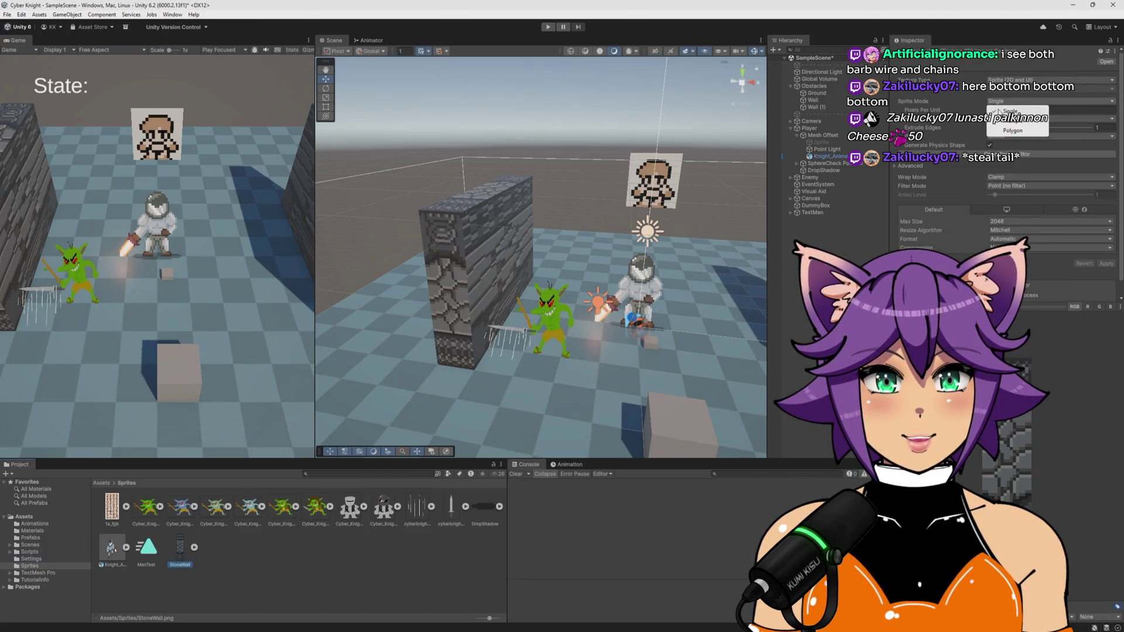
pyautogui.click(1007, 121)
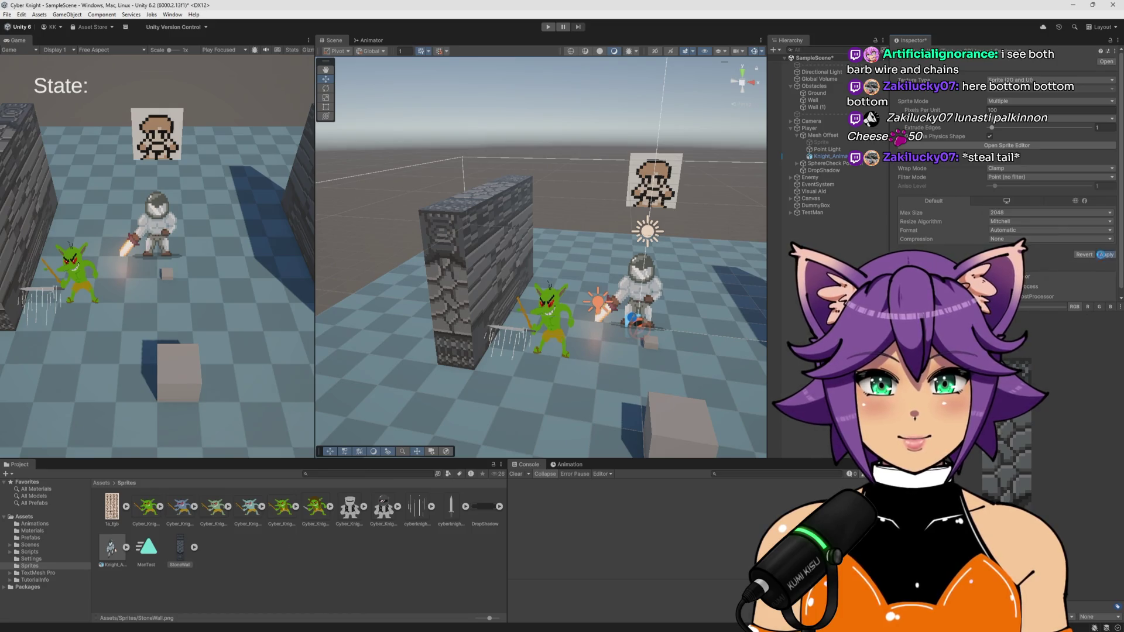
pyautogui.click(1104, 255)
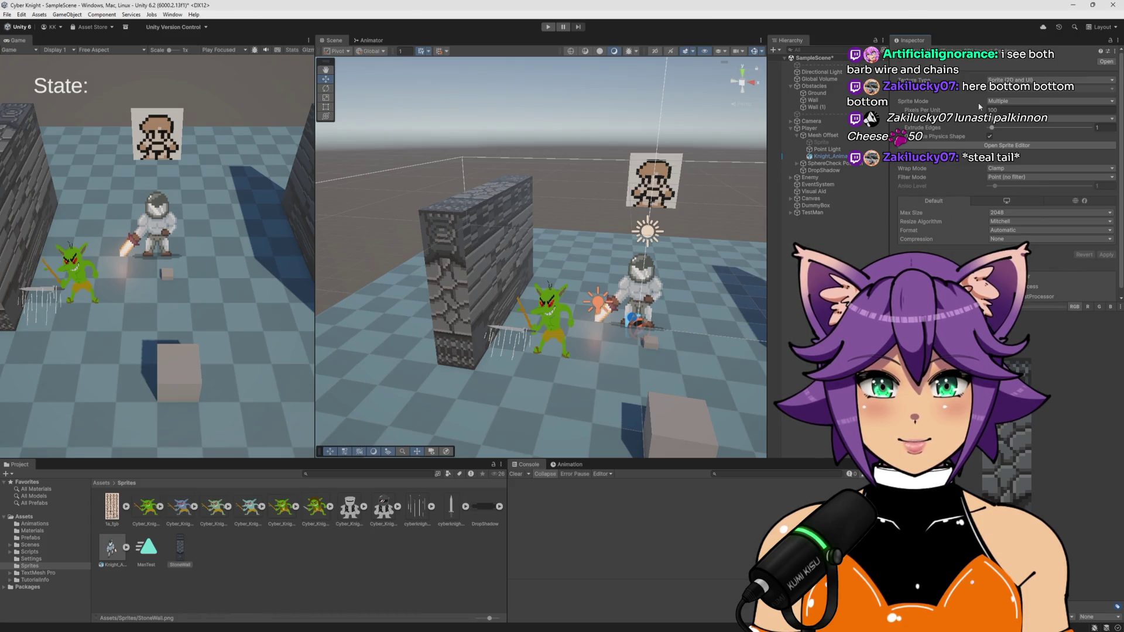
# Set StoneWall's wrap mode to Repeat and sprite mode back to Single, then apply
pyautogui.click(1015, 169)
pyautogui.click(1012, 178)
pyautogui.click(1015, 170)
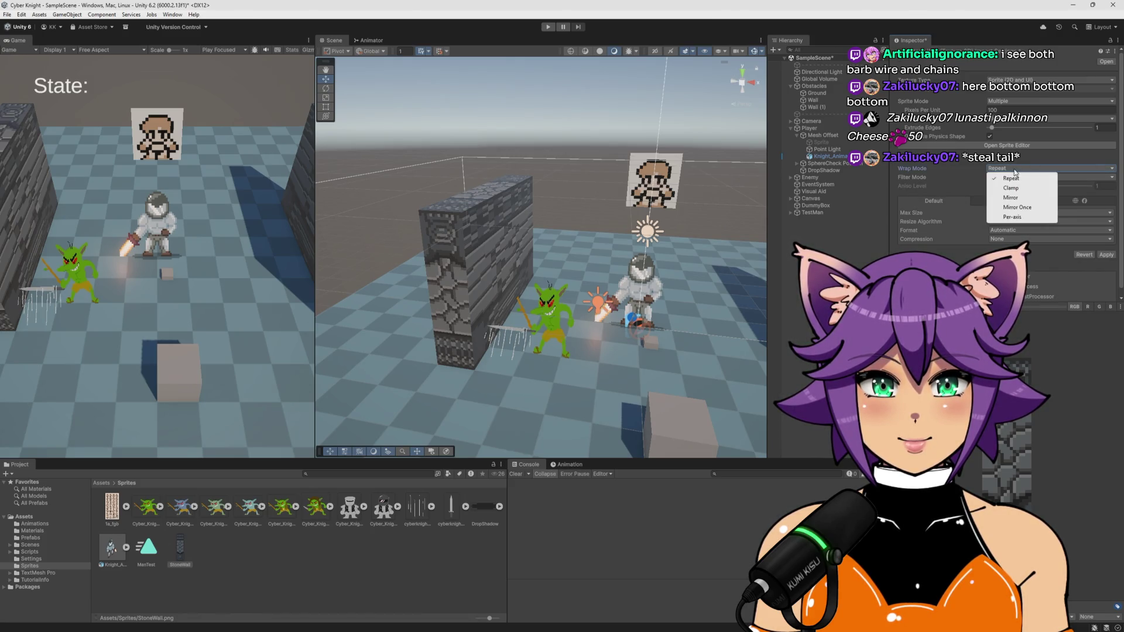
pyautogui.click(1009, 101)
pyautogui.click(1007, 111)
pyautogui.click(1106, 264)
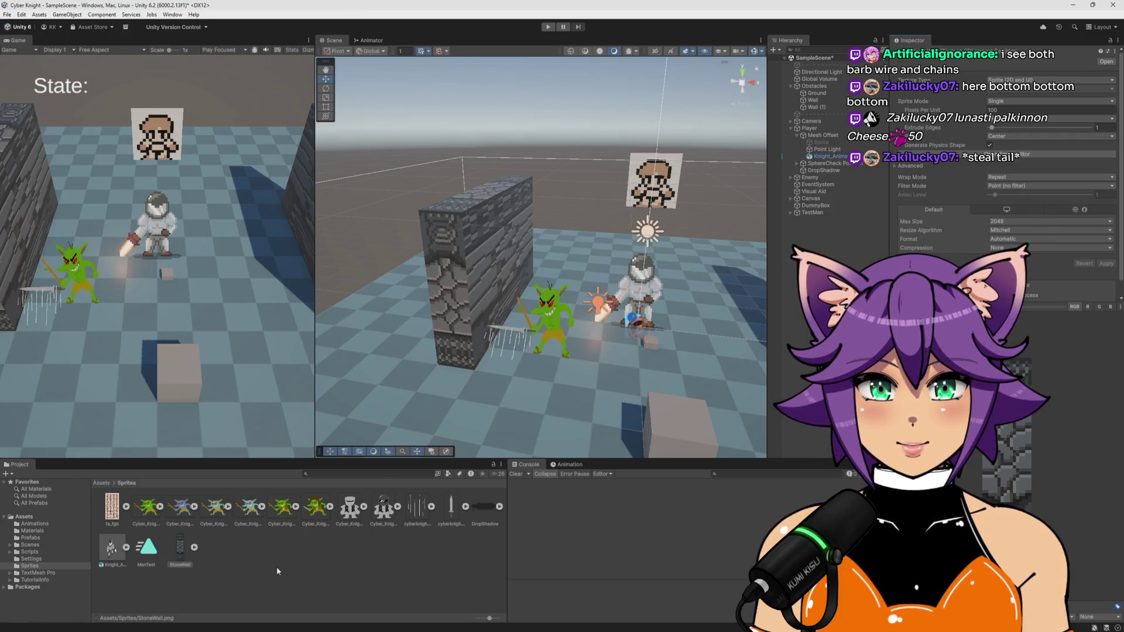
pyautogui.click(276, 567)
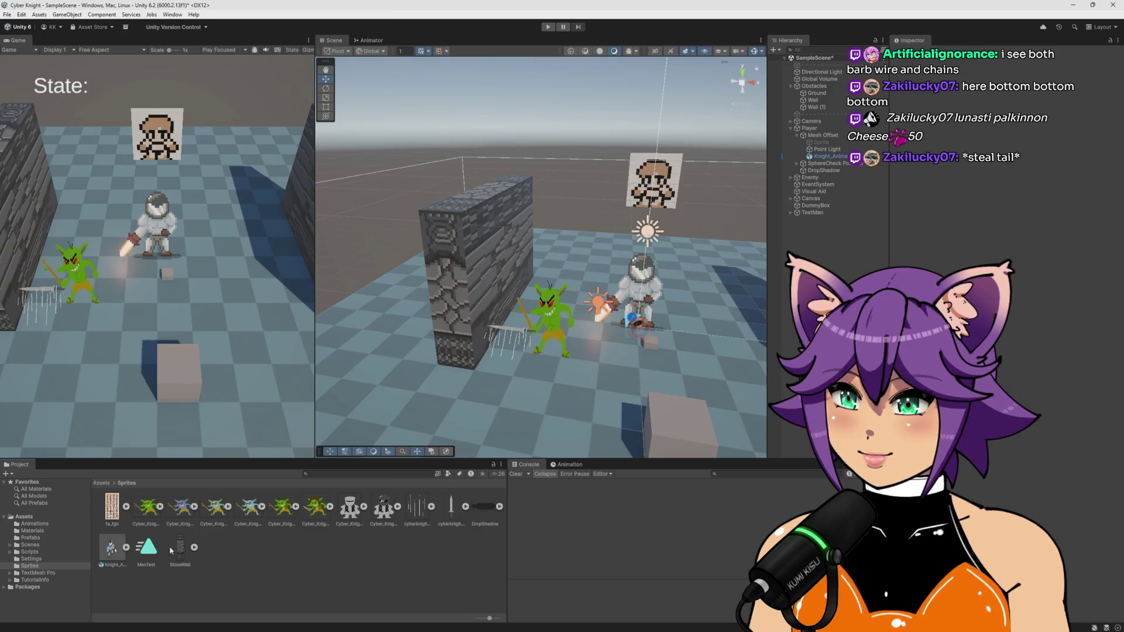
# Try Wall's horizontal tiling at 1.82 and higher on the wall, then reset it to 1
pyautogui.click(32, 531)
pyautogui.click(345, 509)
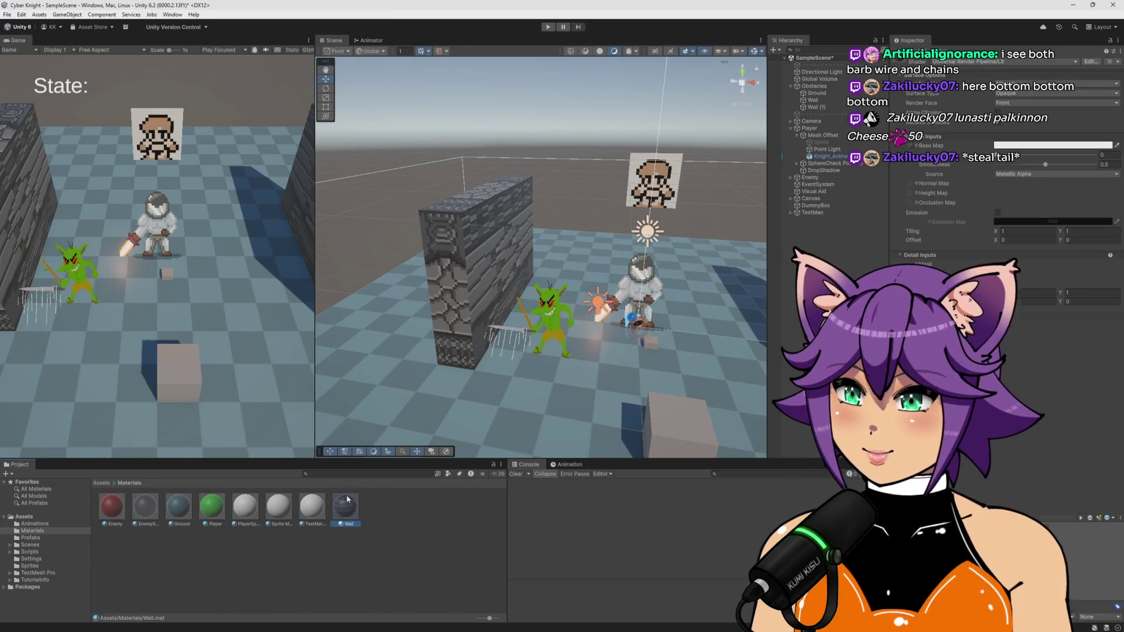
pyautogui.click(1007, 232)
pyautogui.write('1.82')
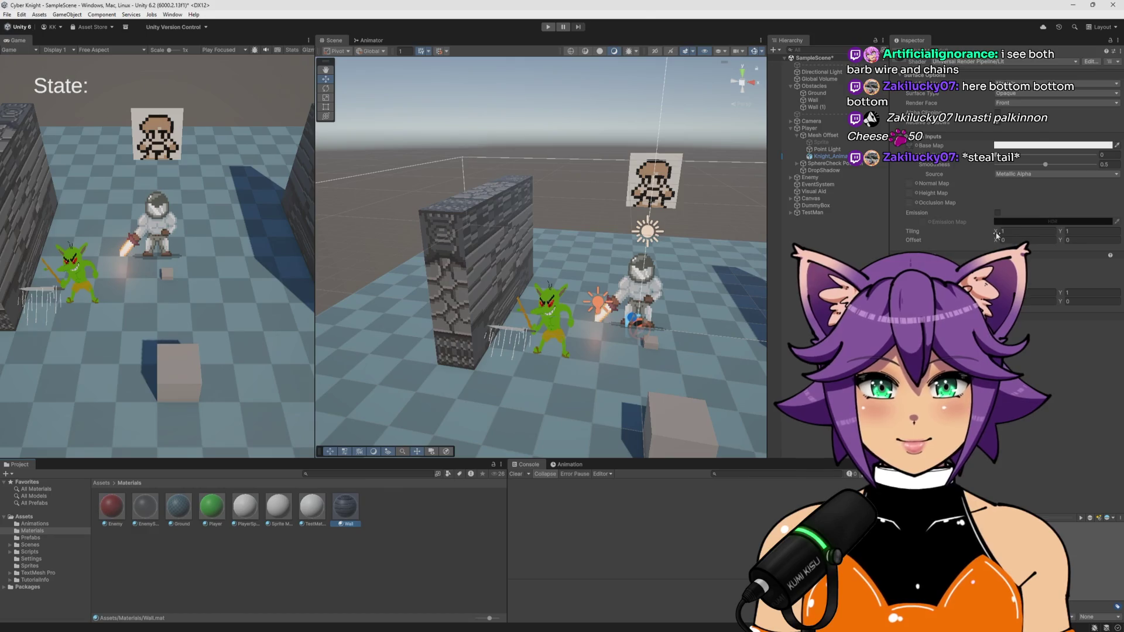
pyautogui.moveTo(1006, 233)
pyautogui.mouseDown()
pyautogui.moveTo(1098, 238)
pyautogui.moveTo(1070, 251)
pyautogui.mouseUp()
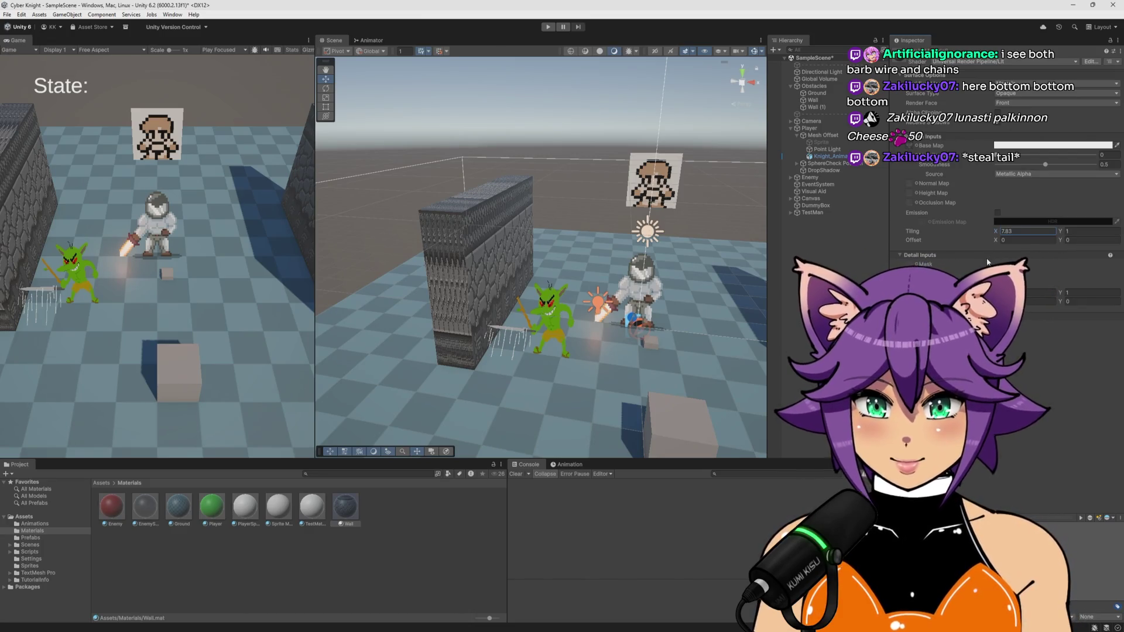
pyautogui.moveTo(661, 202)
pyautogui.mouseDown()
pyautogui.moveTo(586, 227)
pyautogui.moveTo(661, 221)
pyautogui.moveTo(630, 235)
pyautogui.moveTo(573, 226)
pyautogui.mouseUp()
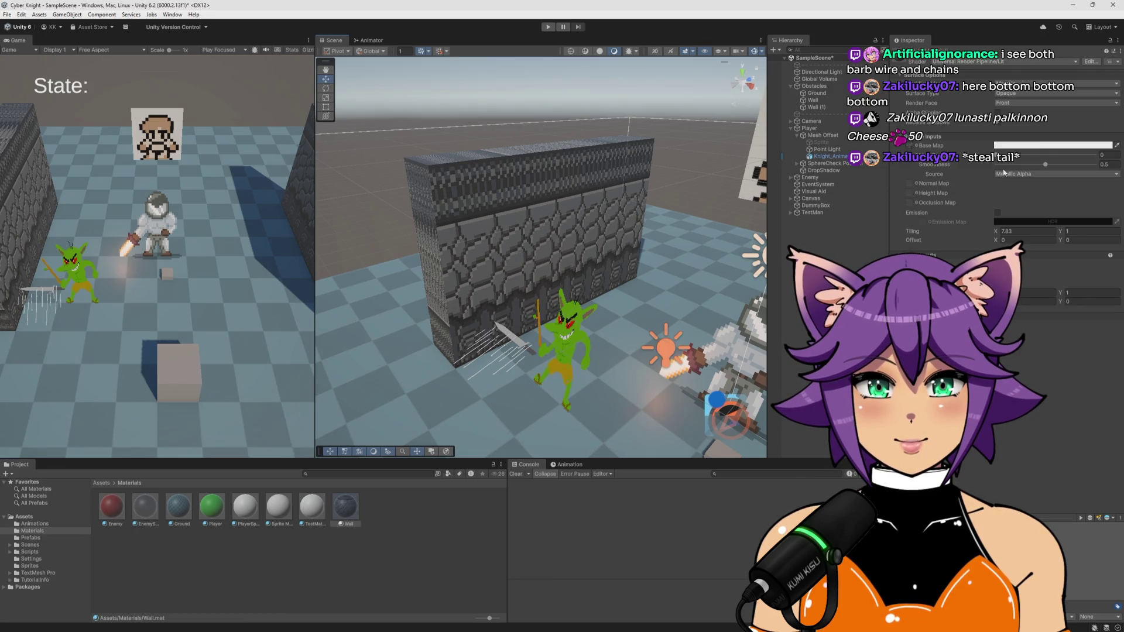
pyautogui.click(1076, 232)
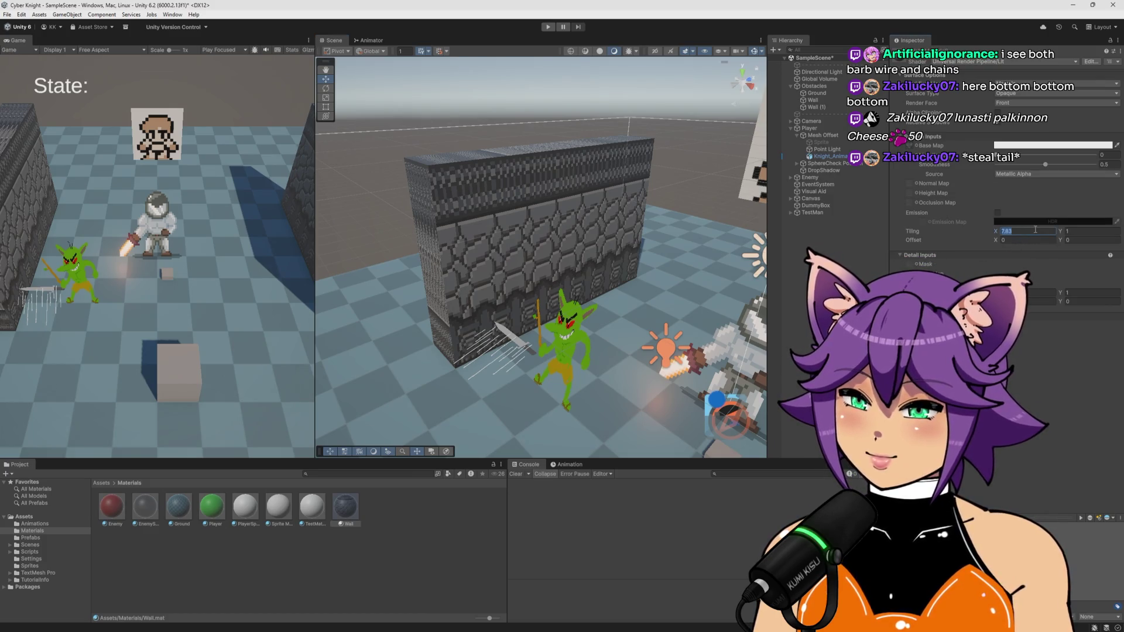
pyautogui.write('1')
pyautogui.press('Return')
pyautogui.click(346, 507)
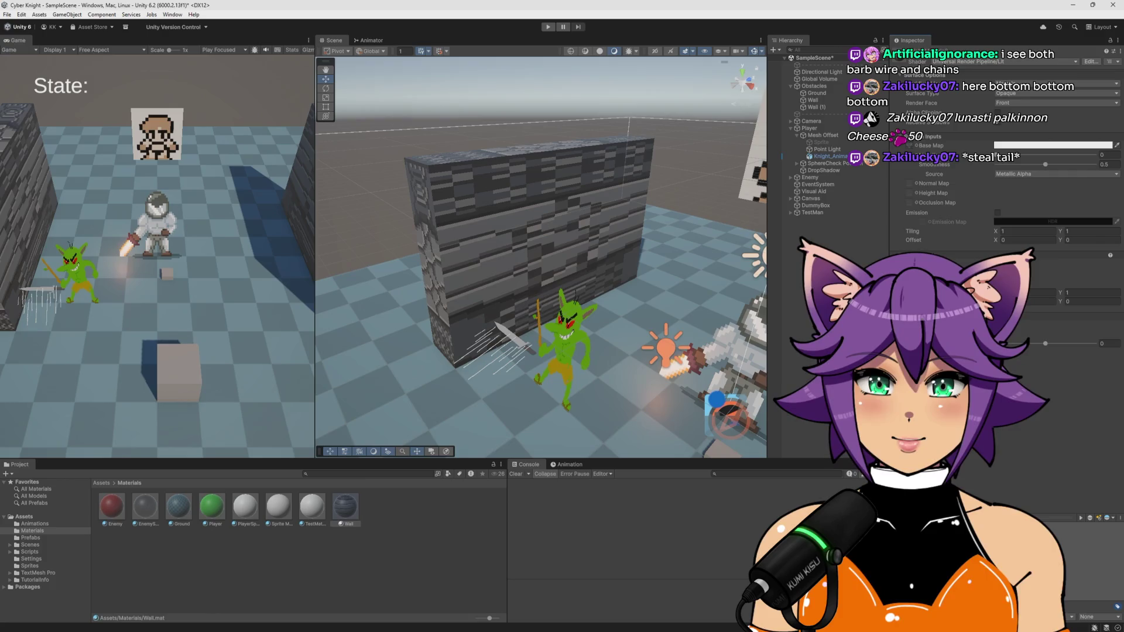
# Reassign StoneWall as the Wall material's base map texture and close the picker
pyautogui.click(1036, 292)
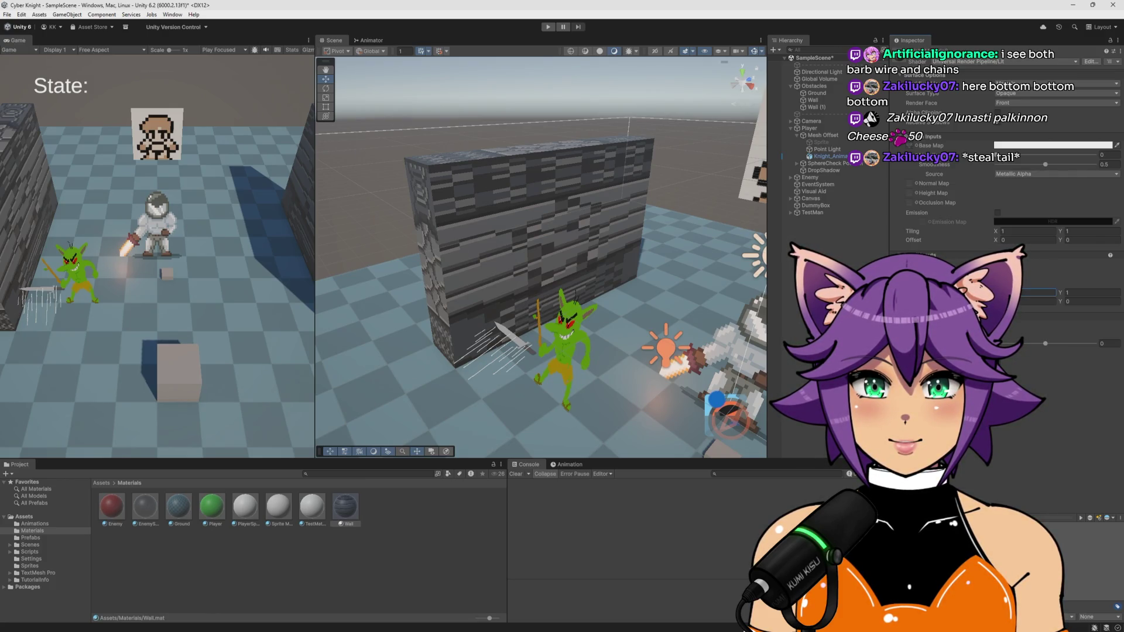
pyautogui.click(1117, 275)
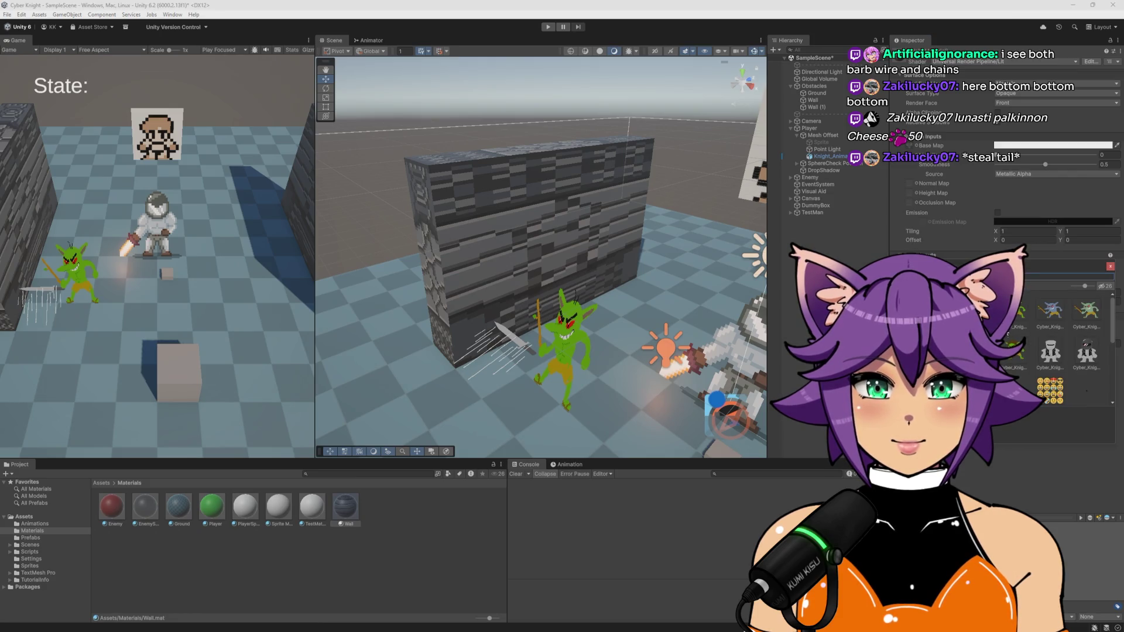
pyautogui.scroll(-2, 1022, 351)
pyautogui.click(1053, 354)
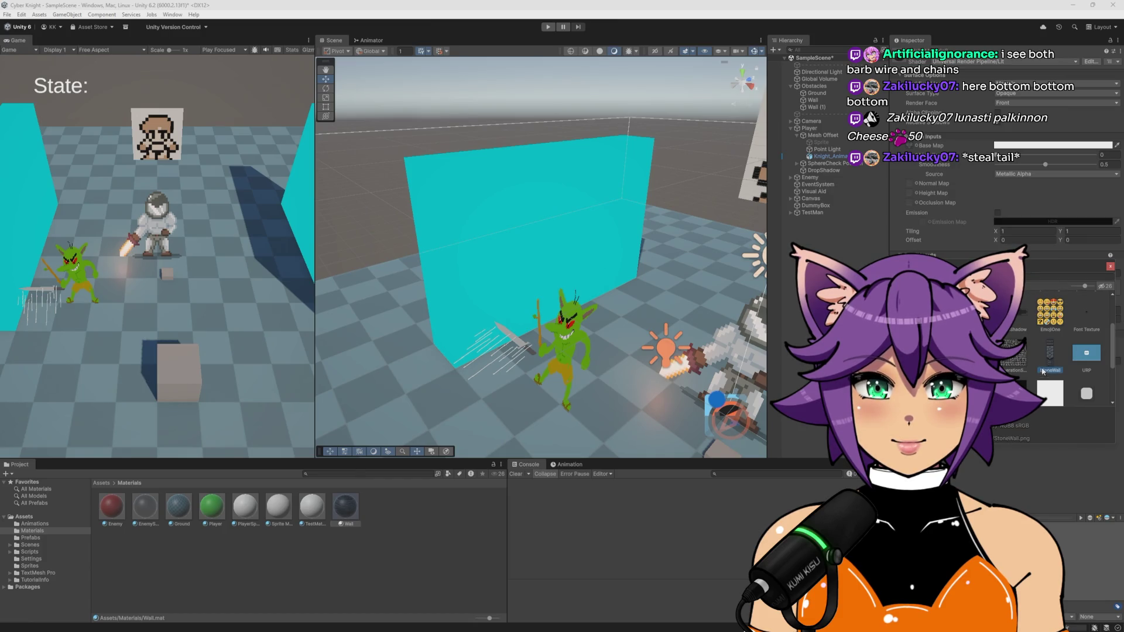
pyautogui.click(1110, 266)
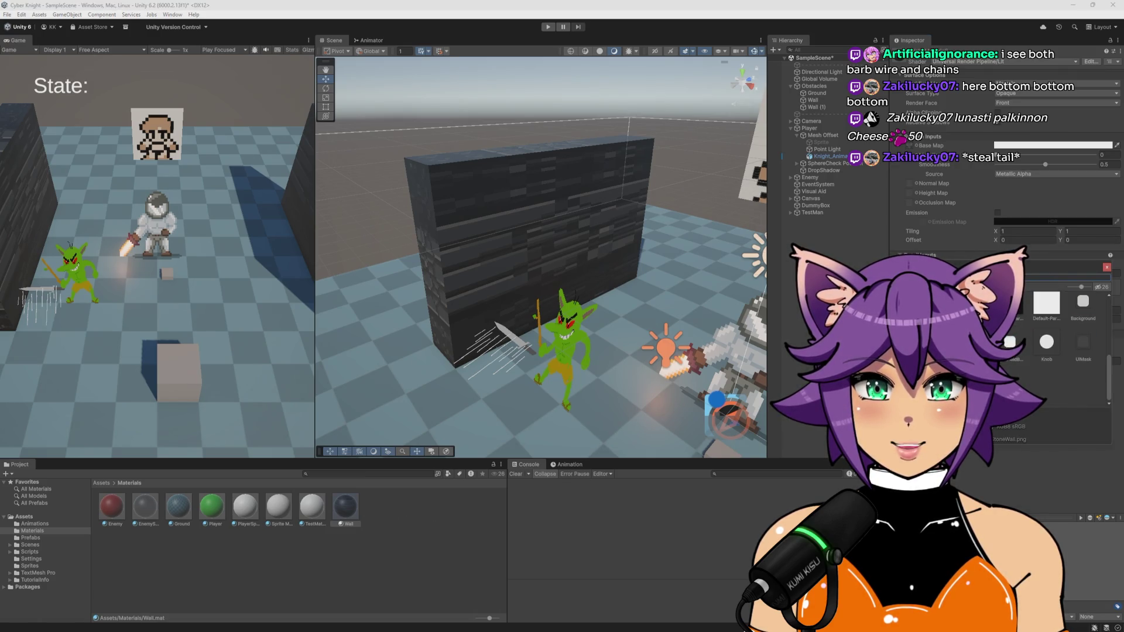
pyautogui.press('Escape')
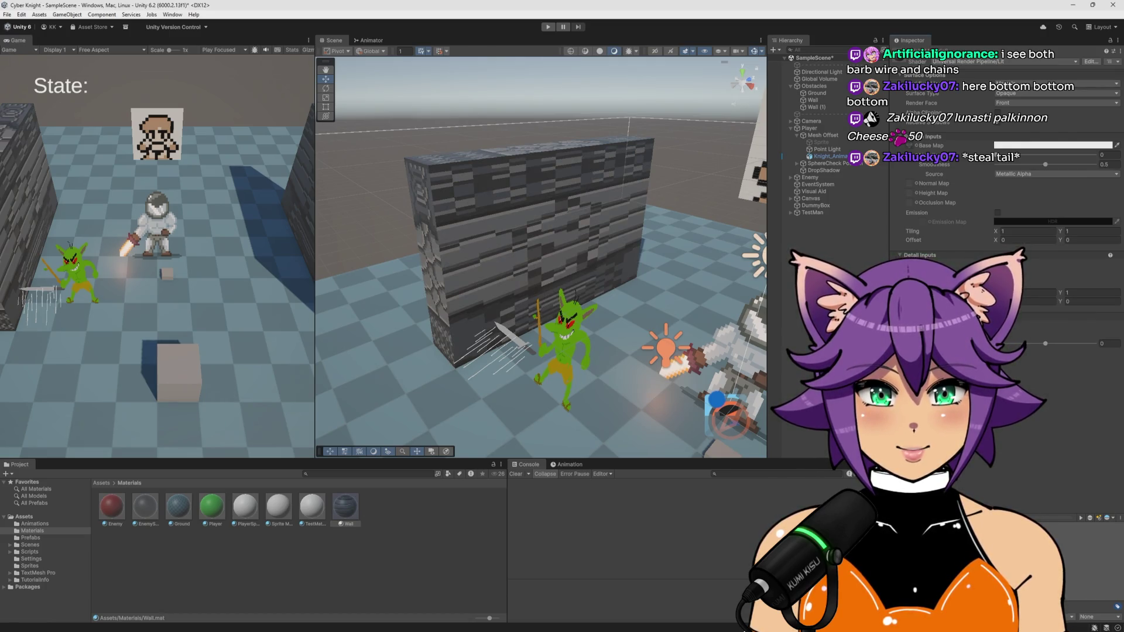
pyautogui.click(358, 512)
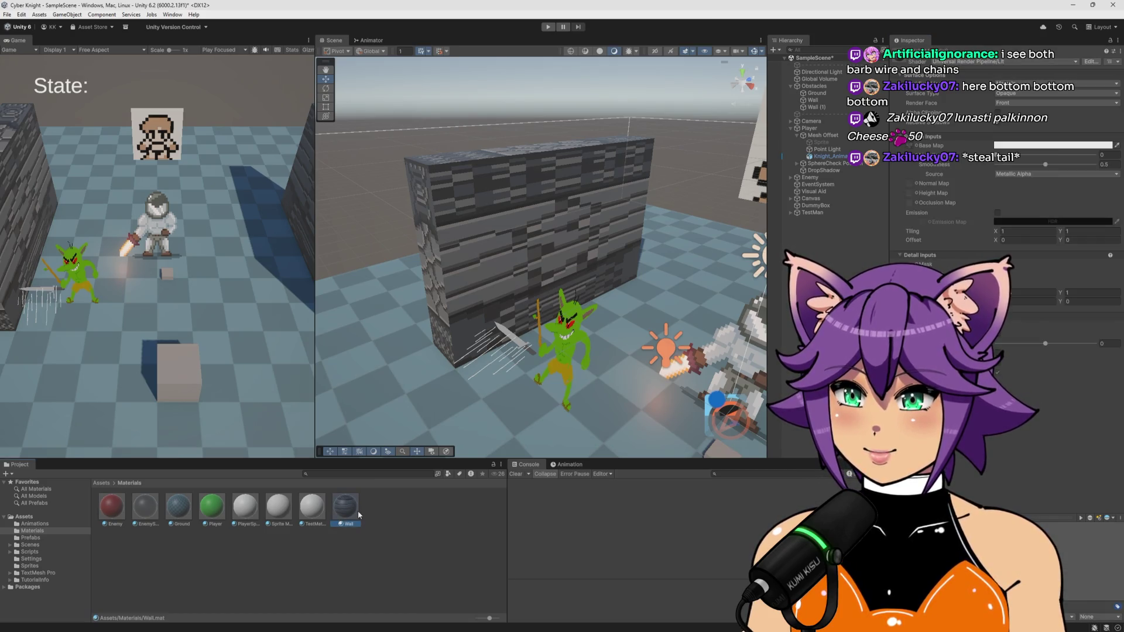
pyautogui.click(402, 561)
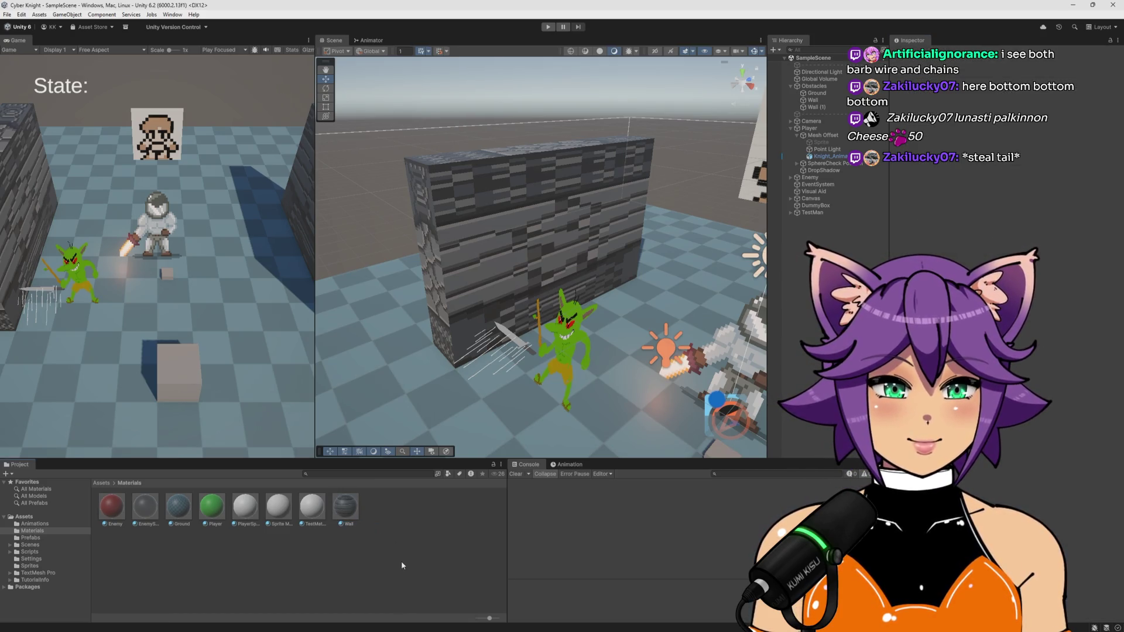
# Raise StoneWall's Advanced Extrude Edges to 5 and apply, leaving Mesh Type unchanged
pyautogui.click(29, 565)
pyautogui.click(484, 510)
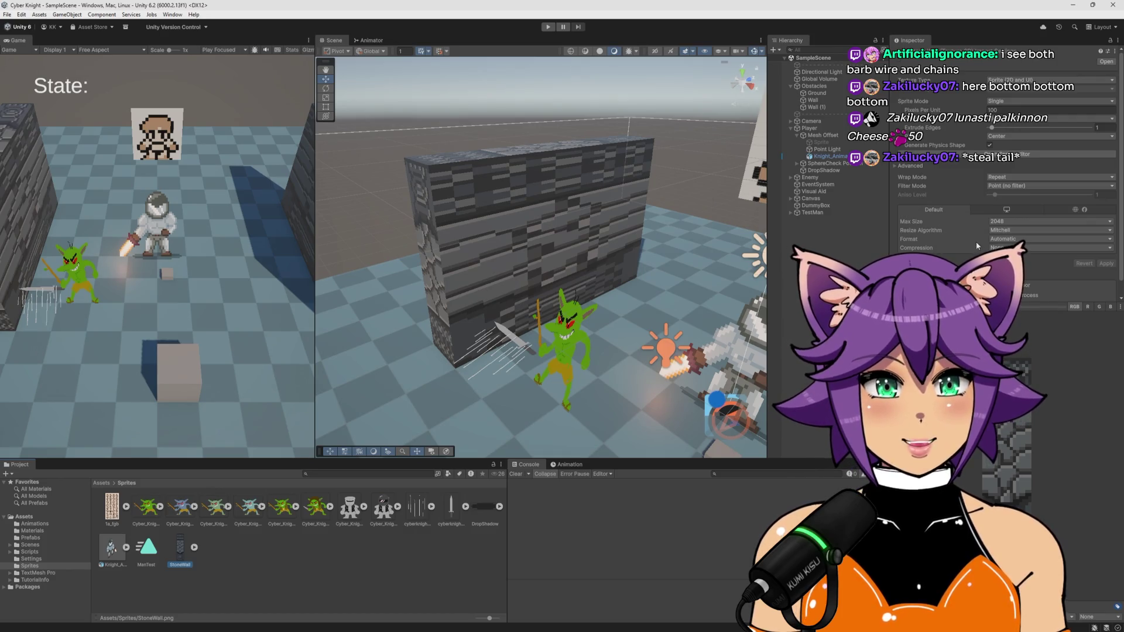
pyautogui.click(896, 166)
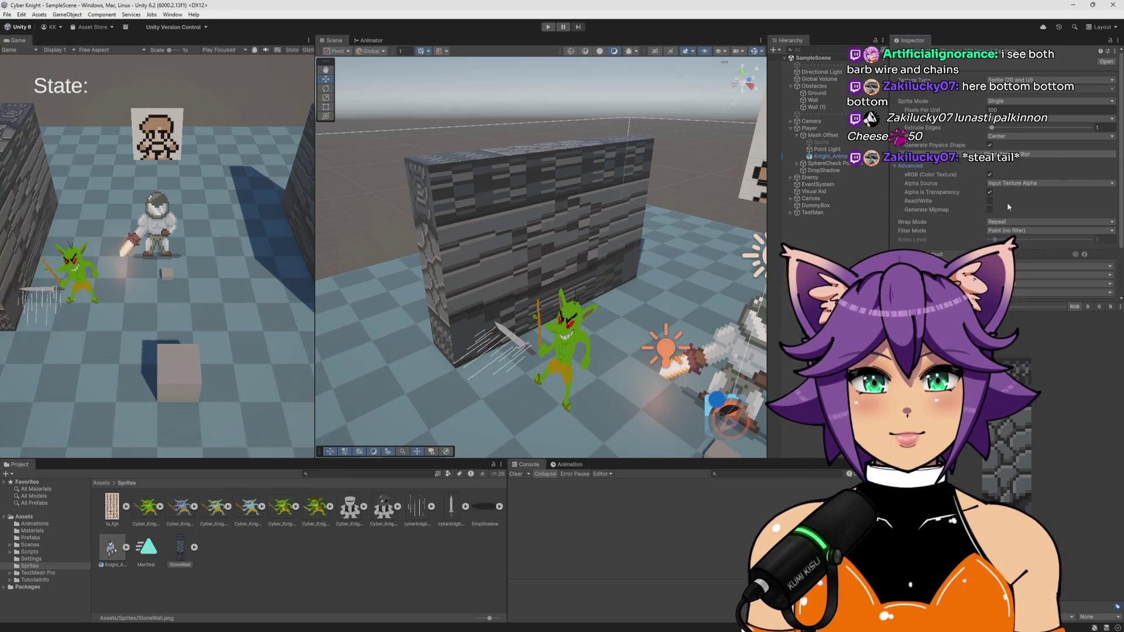
pyautogui.moveTo(1001, 131); pyautogui.dragTo(1007, 131)
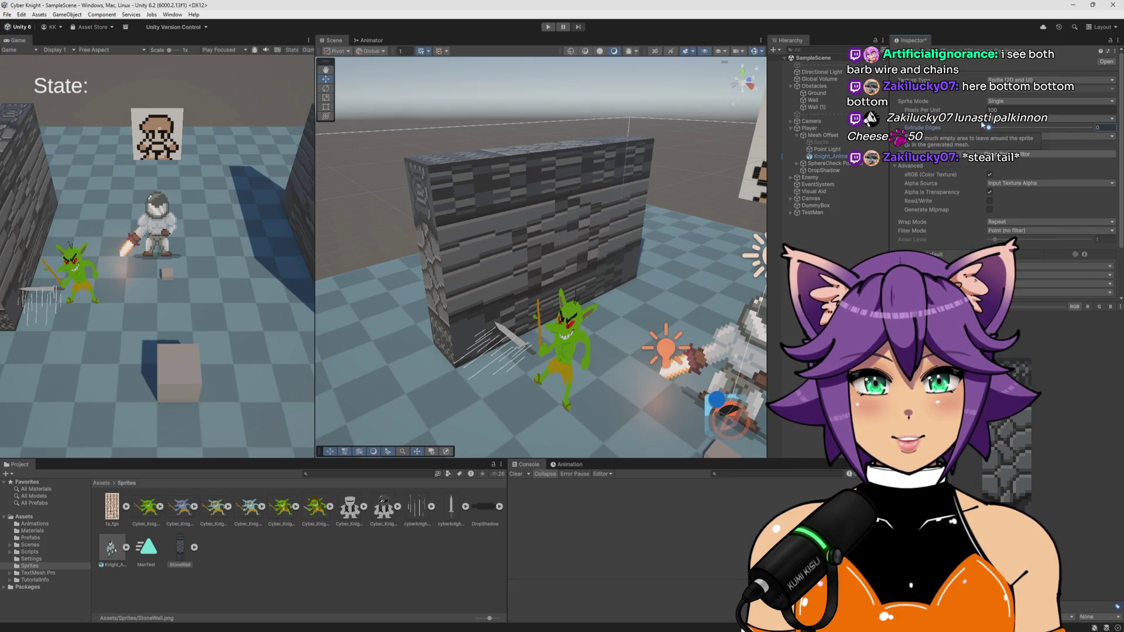
pyautogui.scroll(-2, 1052, 234)
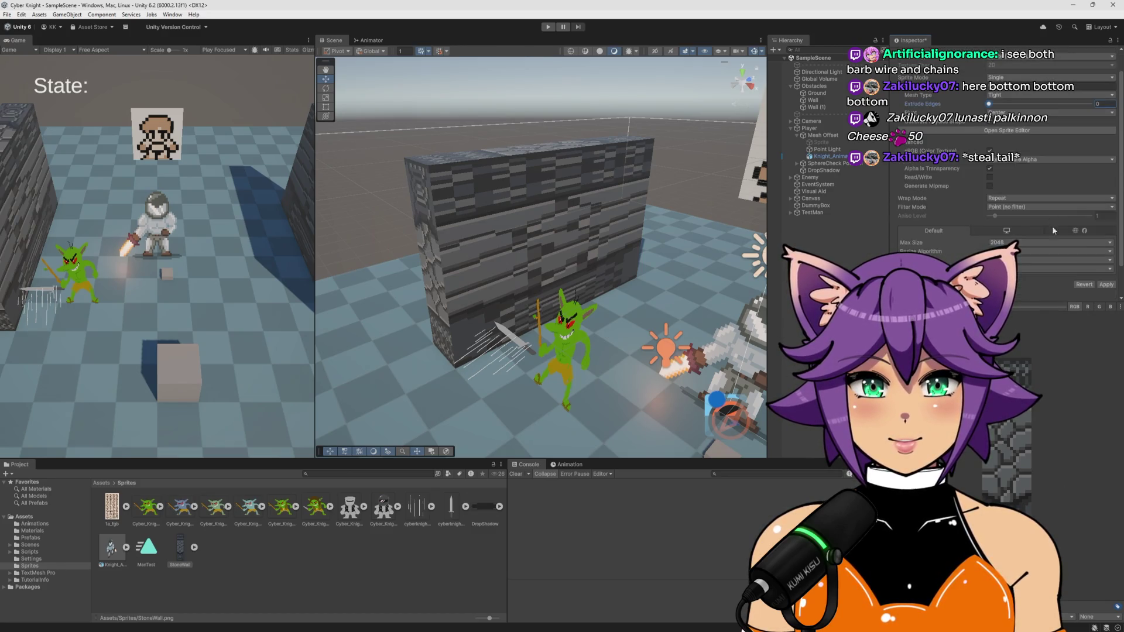
pyautogui.click(1106, 285)
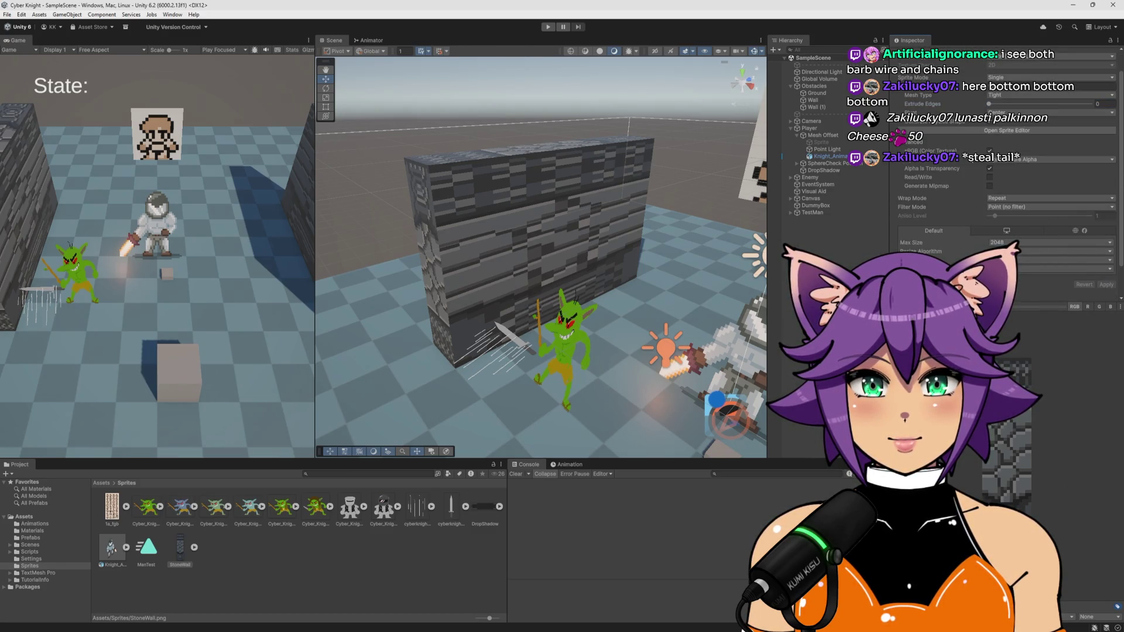
pyautogui.scroll(2, 978, 152)
pyautogui.click(1001, 120)
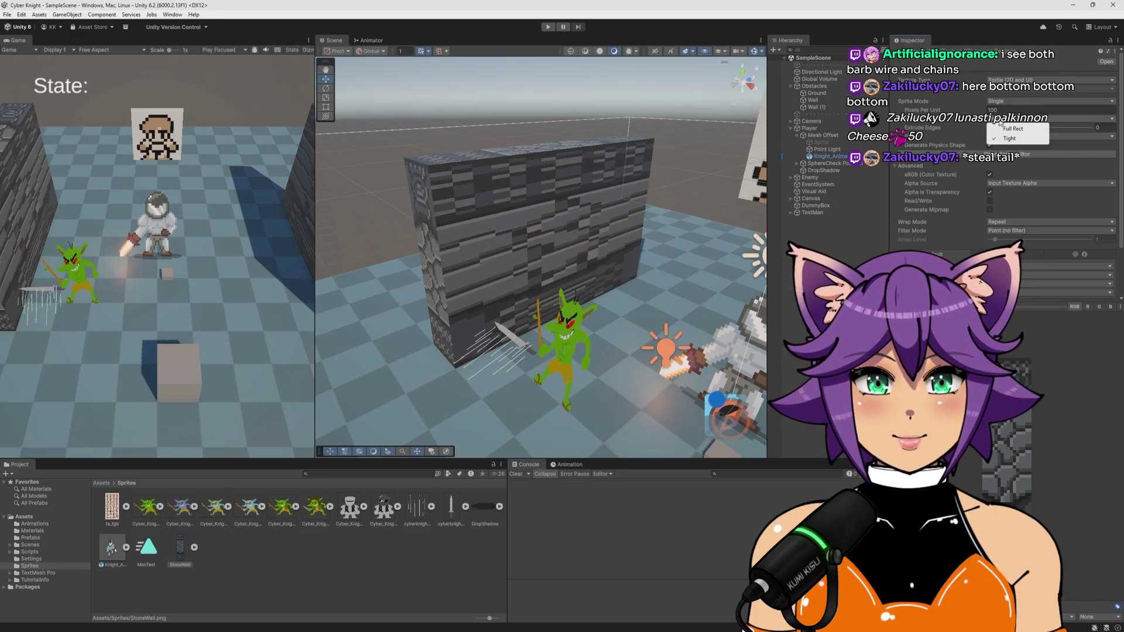
pyautogui.click(976, 124)
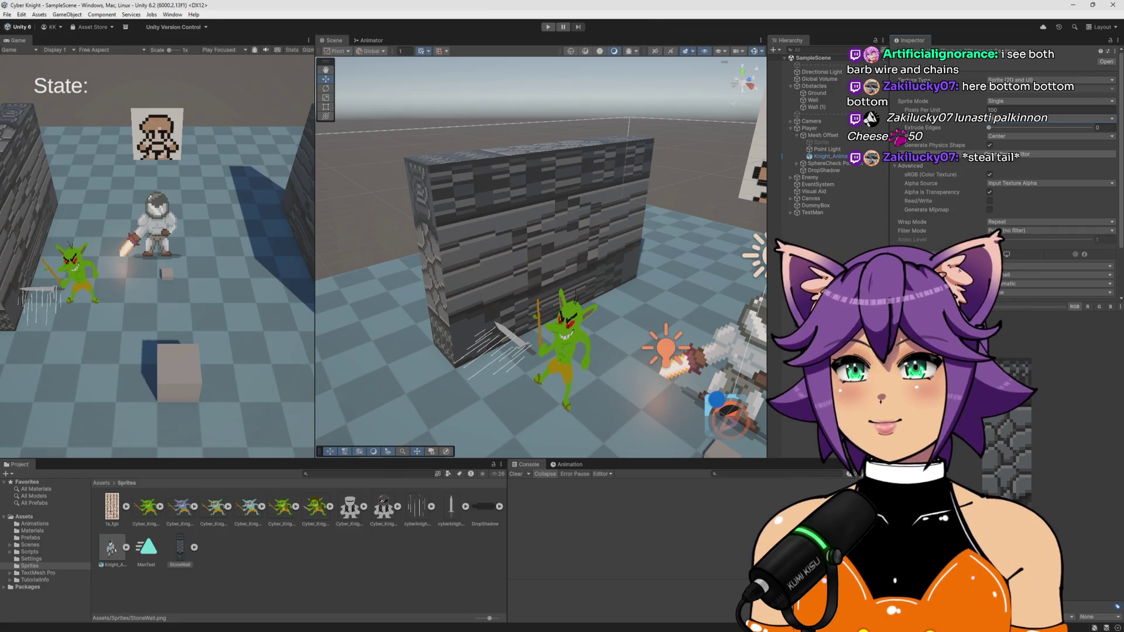
pyautogui.hotkey('alt', 'Tab')
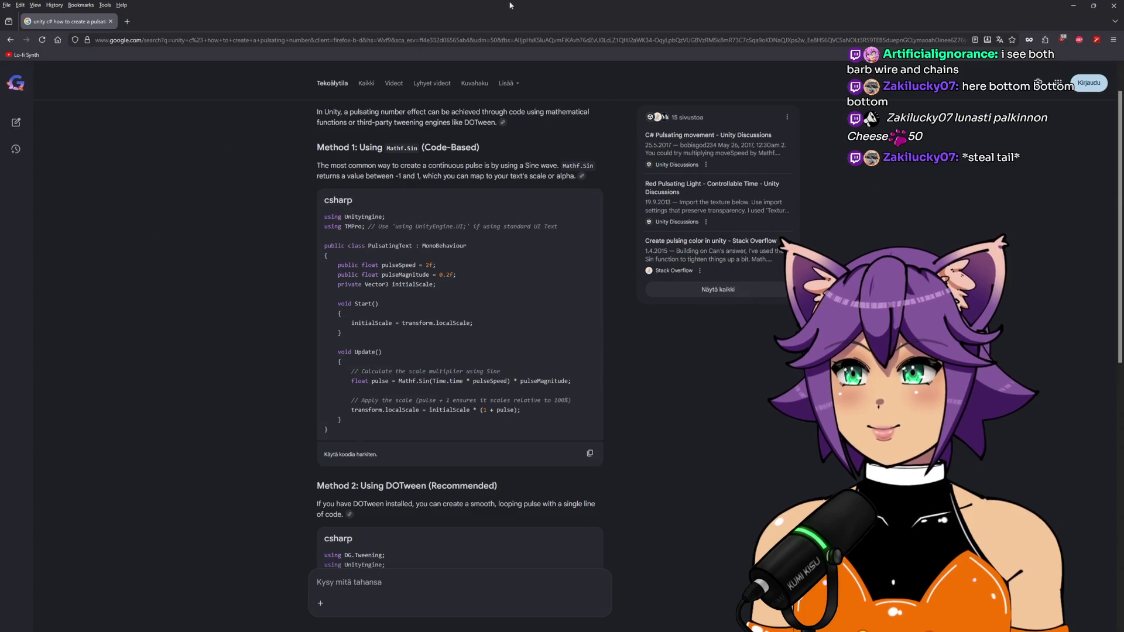
# Search Google for 'perfectly tiling a base map on a wall' and skim the results and images
pyautogui.click(9, 42)
pyautogui.click(231, 87)
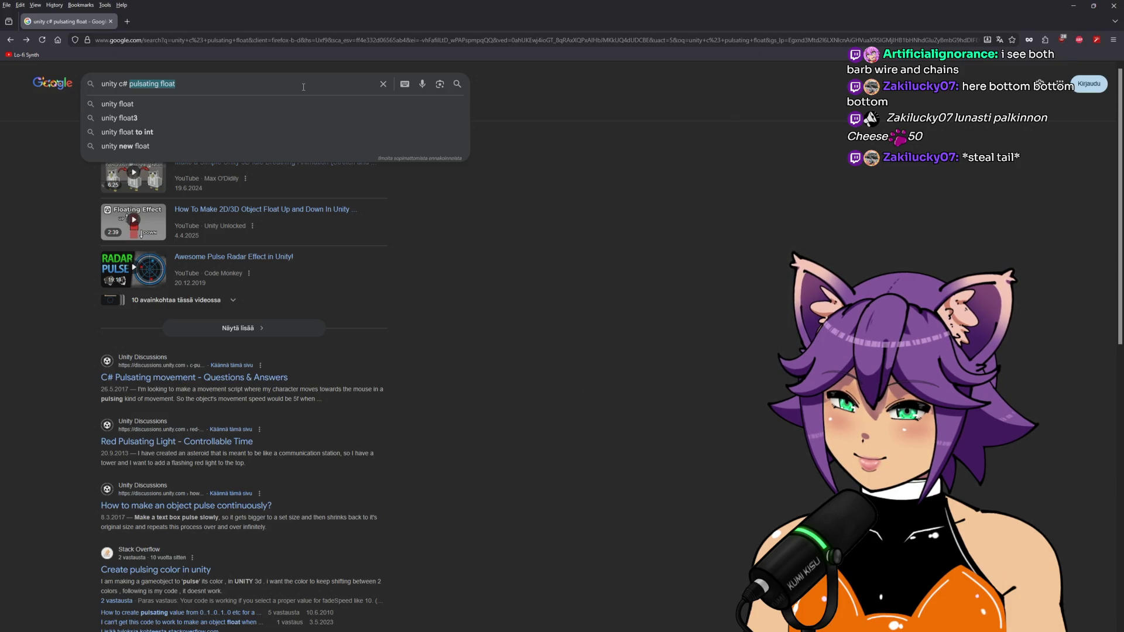
pyautogui.write('perfectly ')
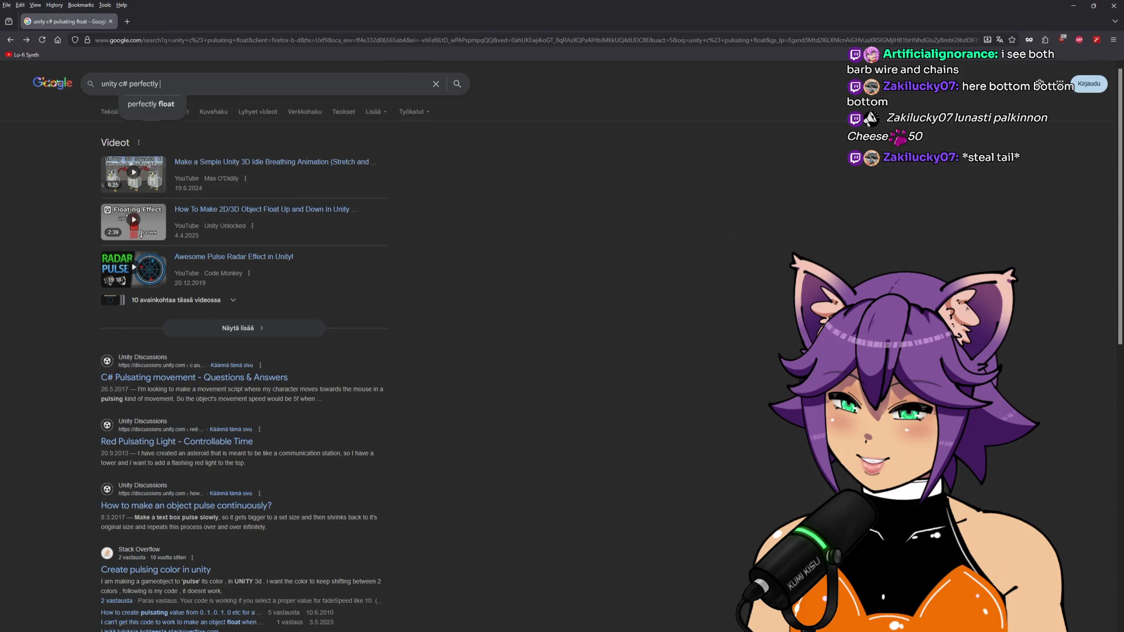
pyautogui.write('tiling a ba')
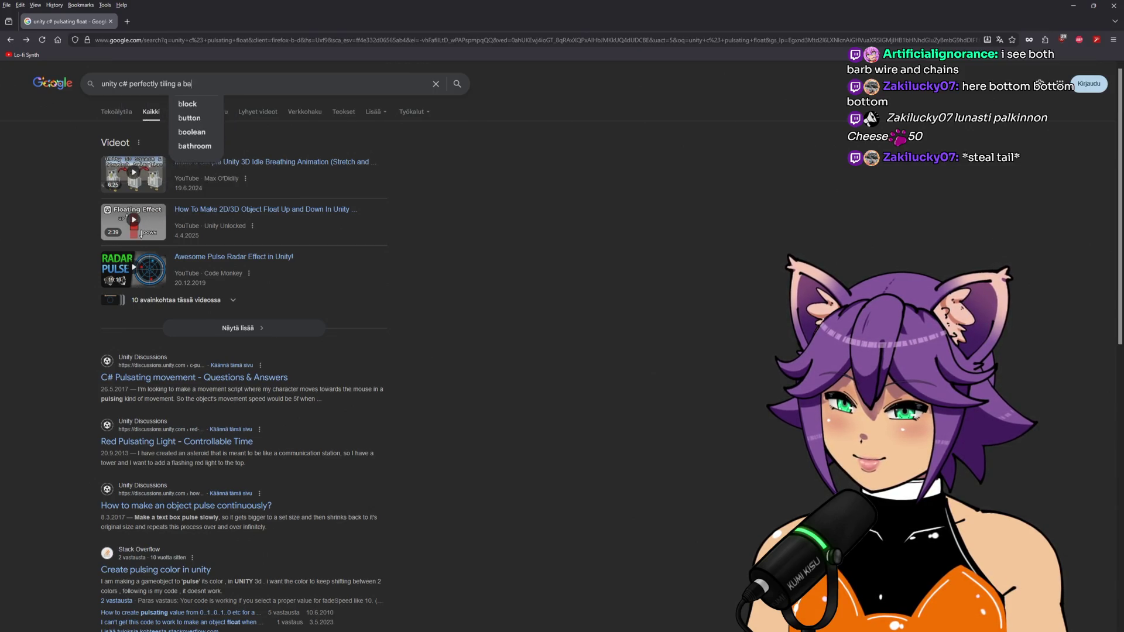
pyautogui.write('se map on ')
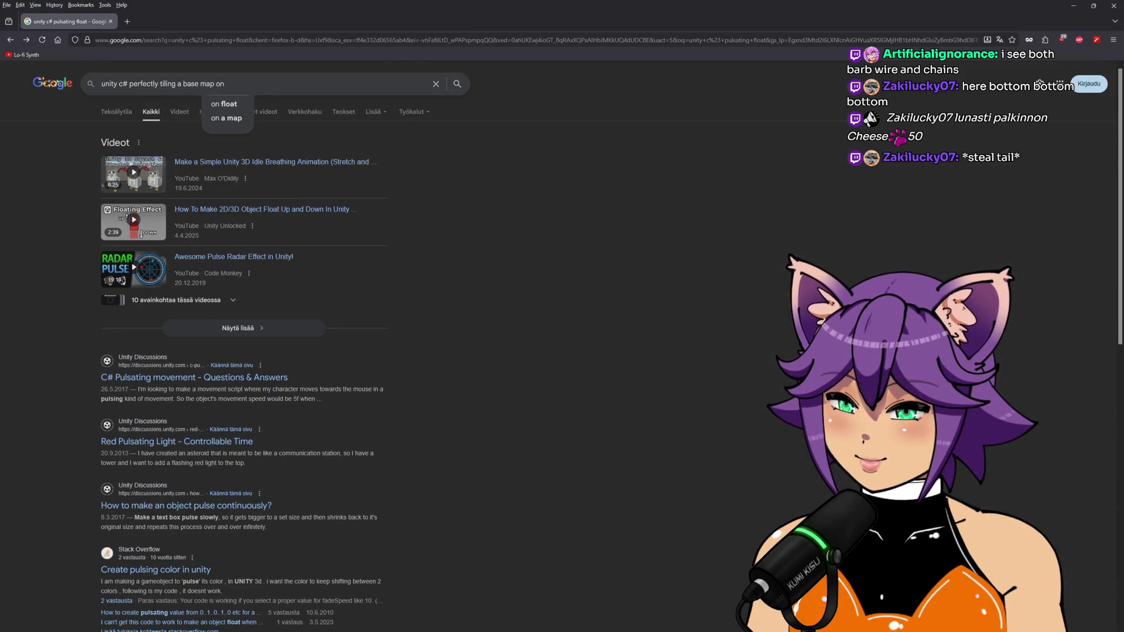
pyautogui.write('a wall')
pyautogui.press('Return')
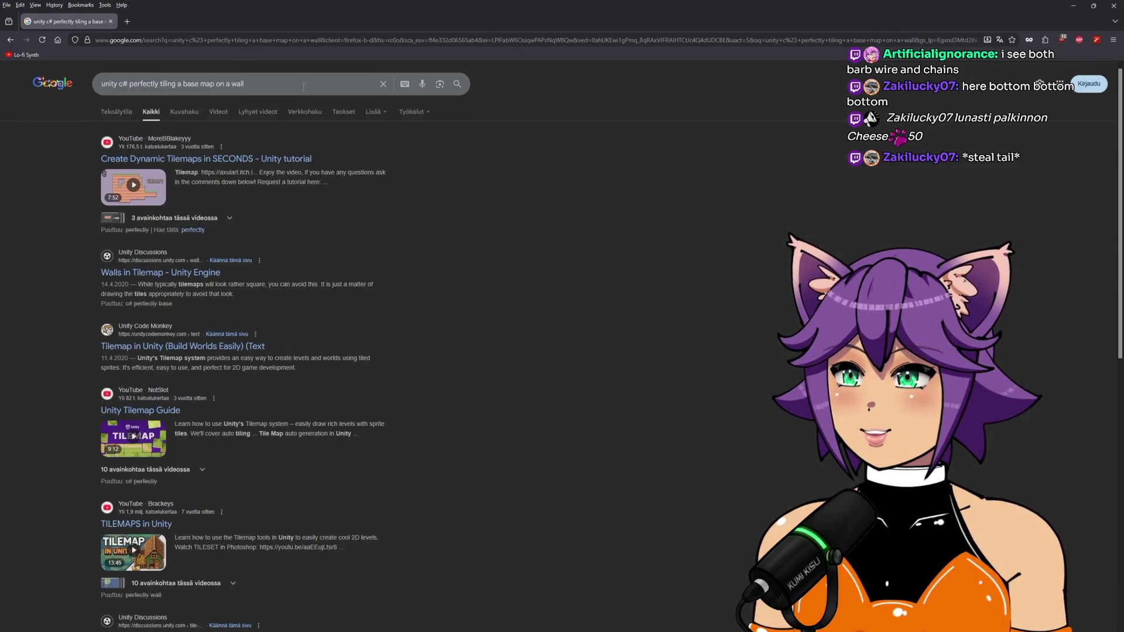
pyautogui.scroll(-3, 69, 302)
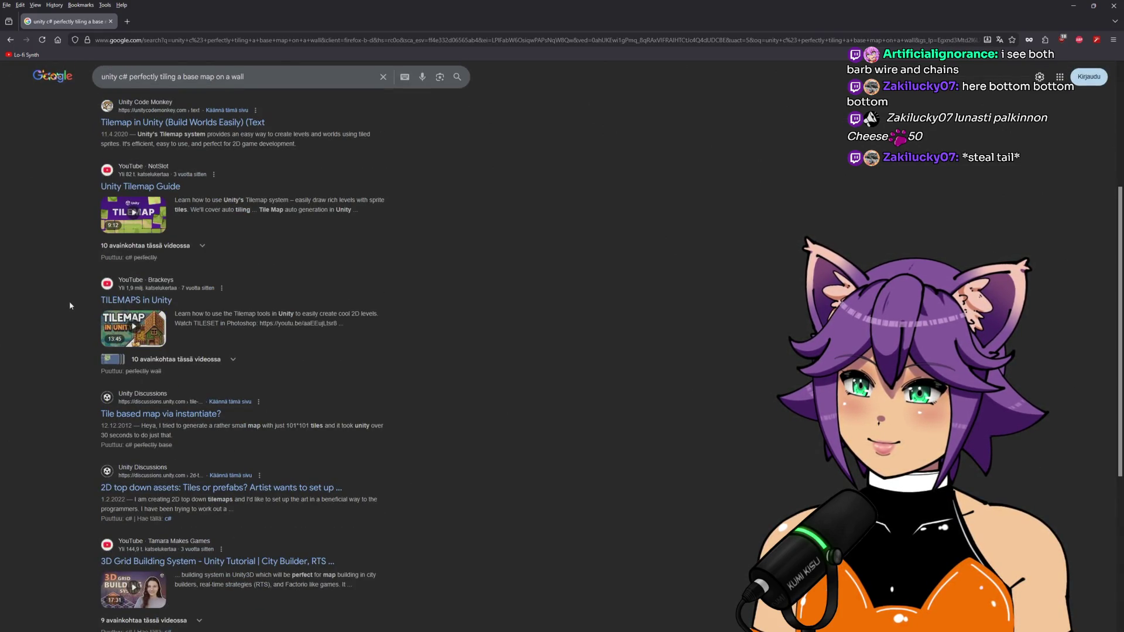
pyautogui.scroll(-5, 70, 305)
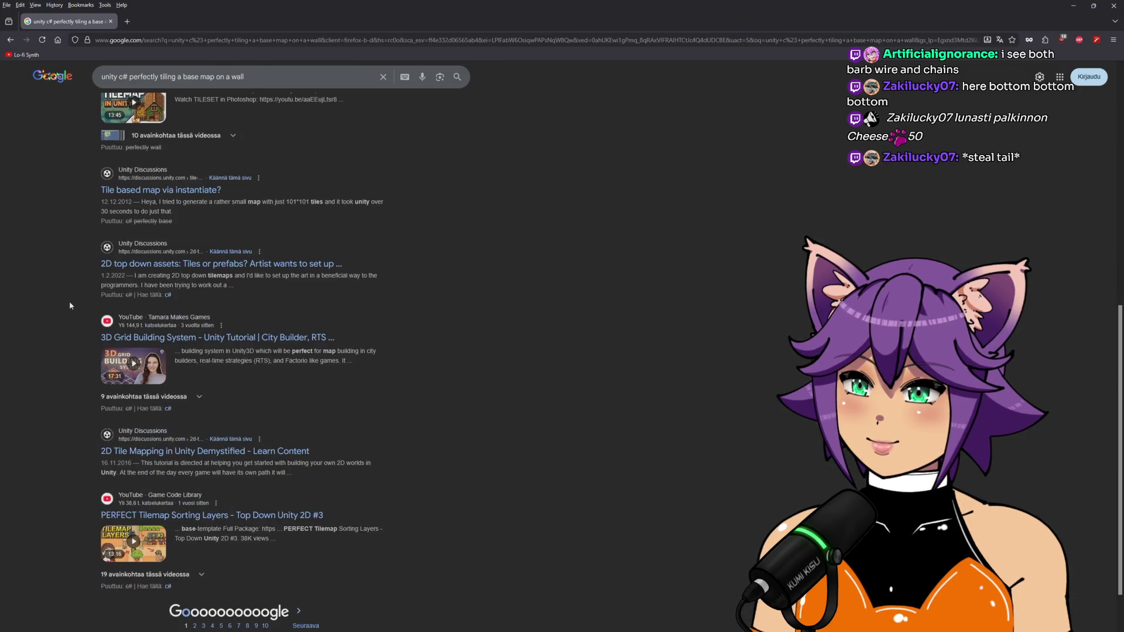
pyautogui.scroll(10, 70, 306)
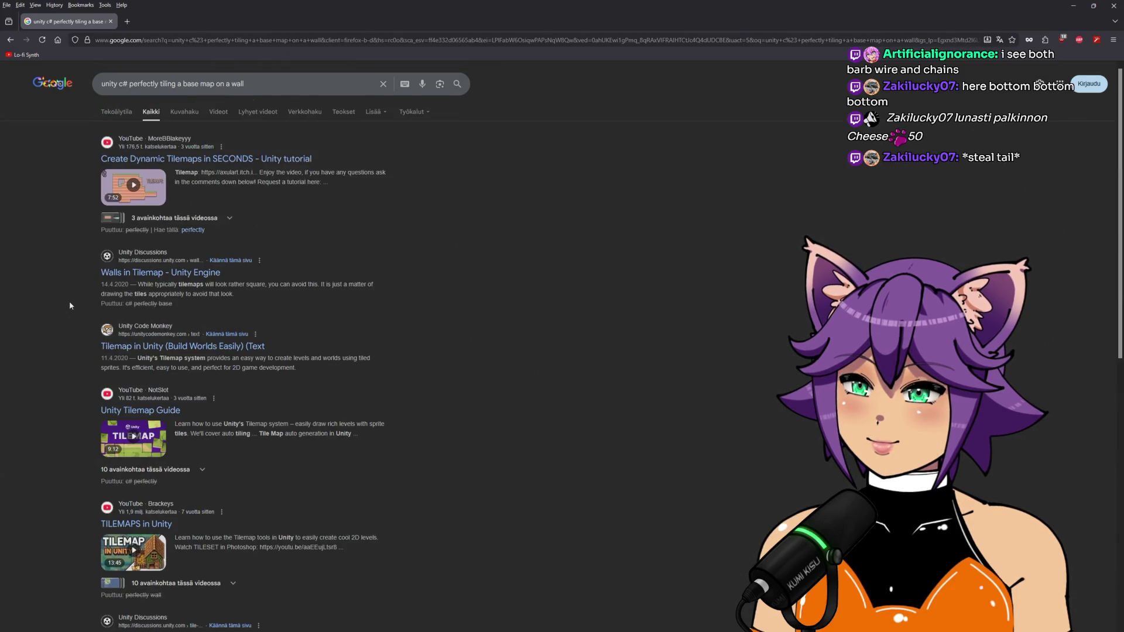
pyautogui.click(175, 112)
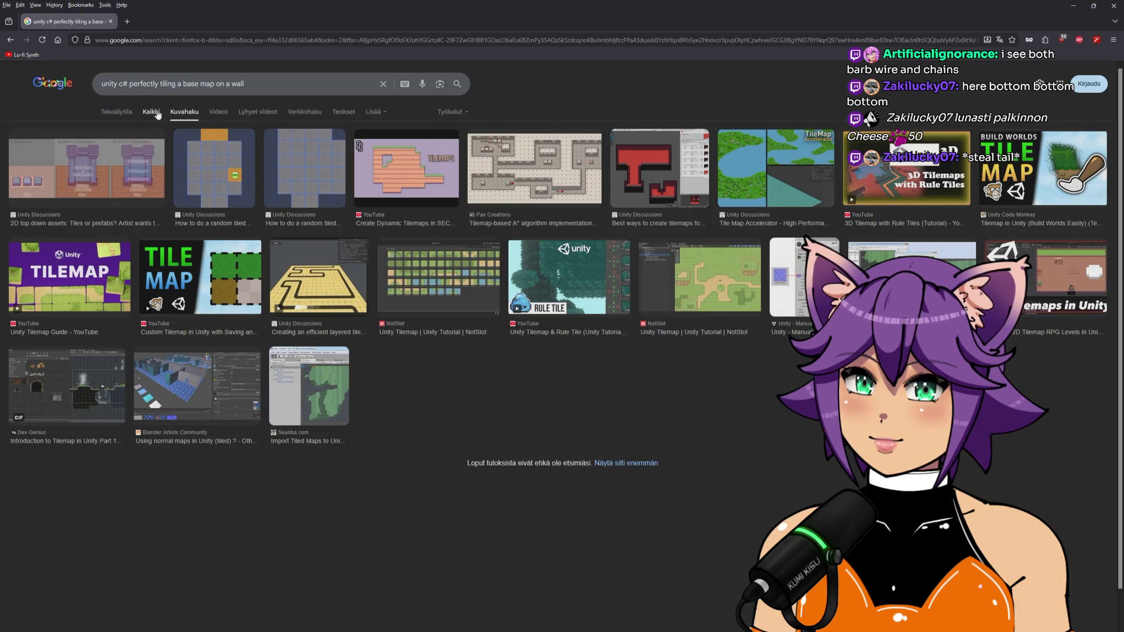
pyautogui.click(156, 112)
# Change the query to 'unity c# tiling a texture on a 3d wall' and scan the results
pyautogui.moveTo(244, 85); pyautogui.dragTo(130, 85)
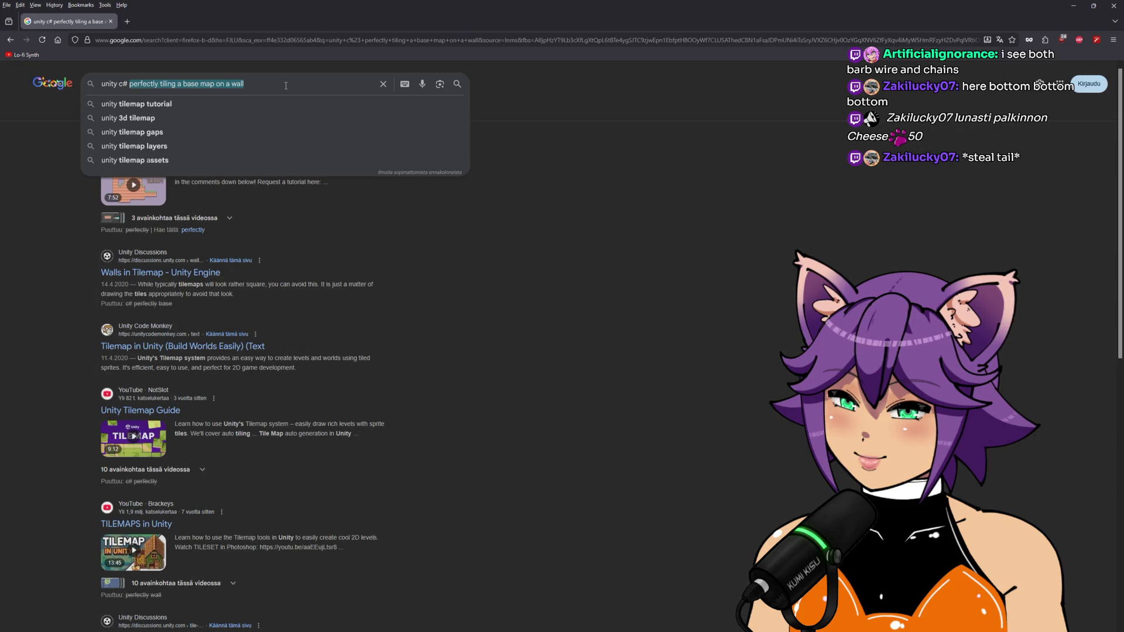
pyautogui.write('tiling a t')
pyautogui.write('ex')
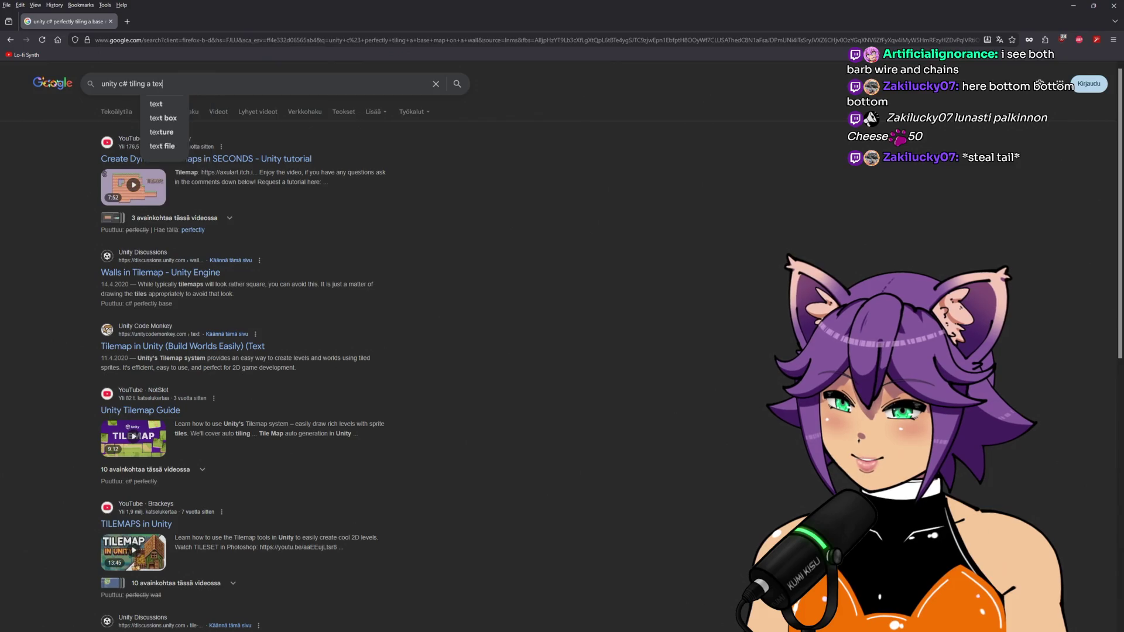
pyautogui.write('ture on a 3d wall')
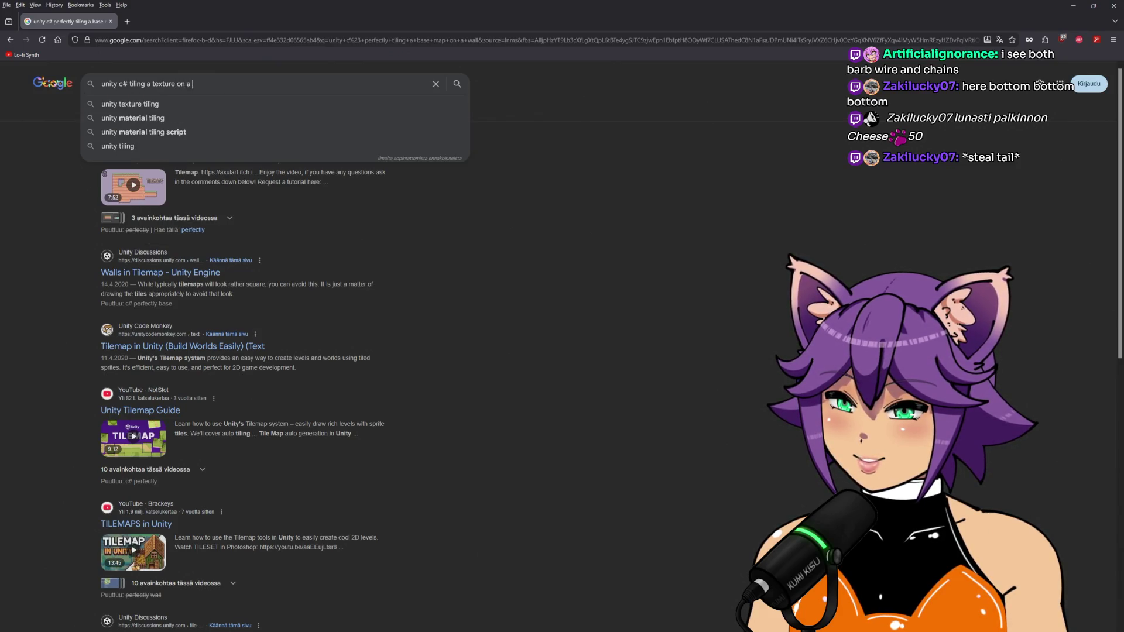
pyautogui.press('Return')
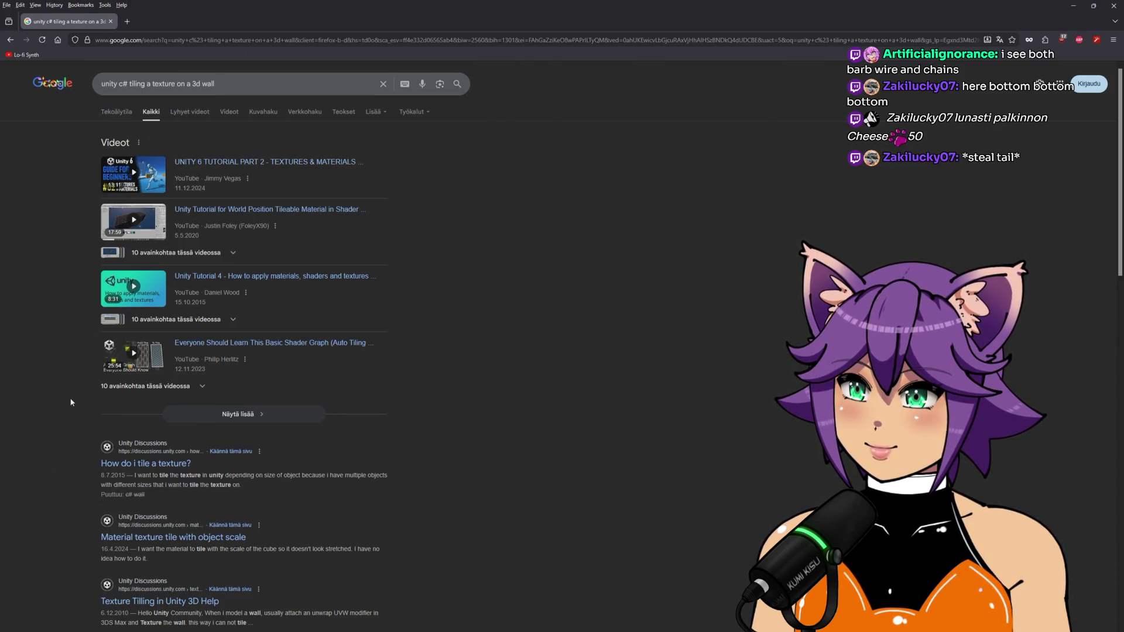
pyautogui.scroll(-2, 71, 402)
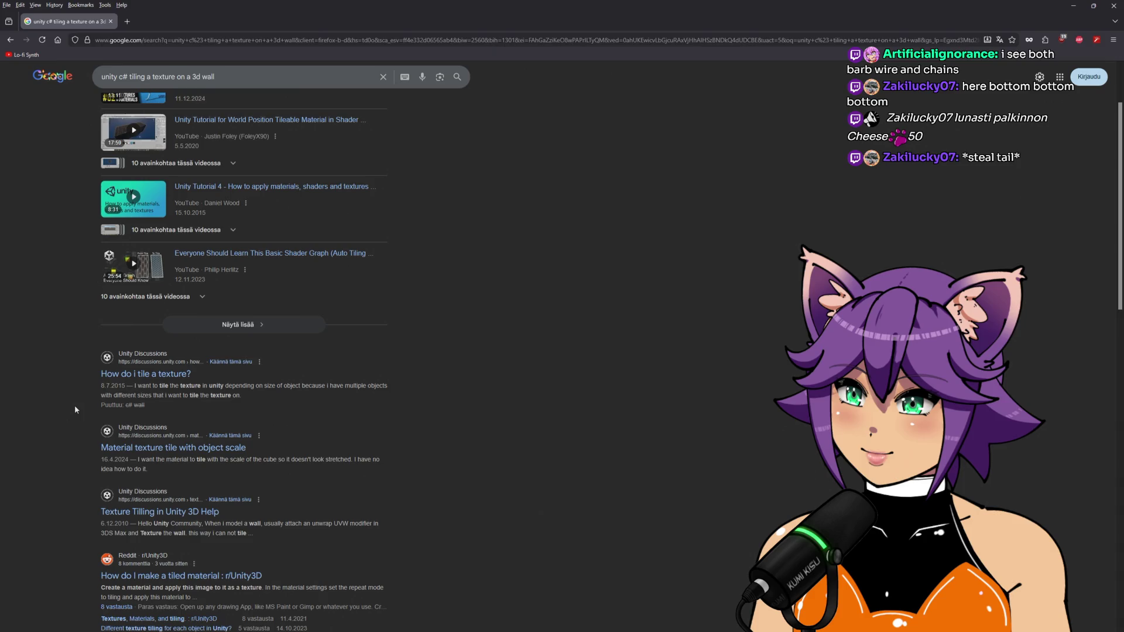
pyautogui.scroll(-5, 75, 408)
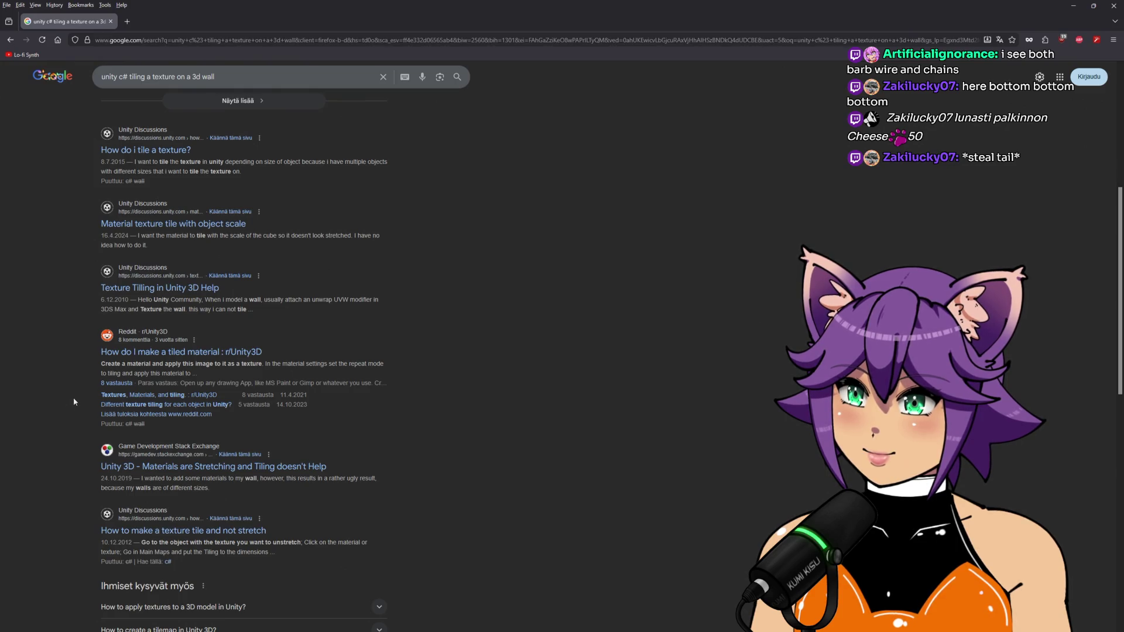
# Read the r/Unity3D thread on tiled materials in a new tab, then close it
pyautogui.middleClick(121, 356)
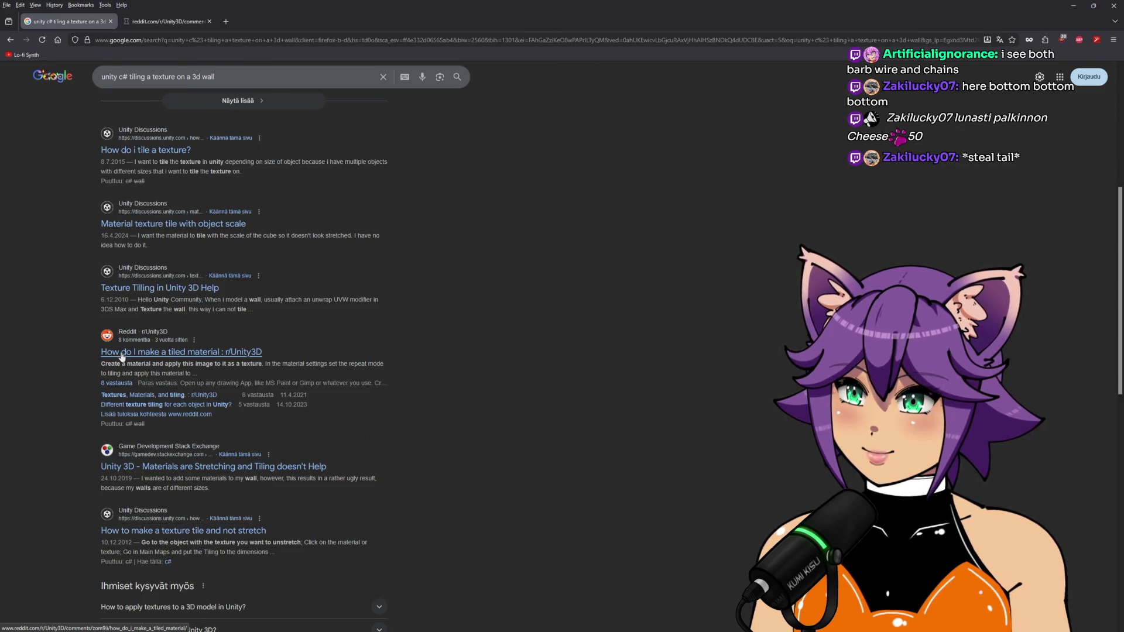
pyautogui.click(206, 22)
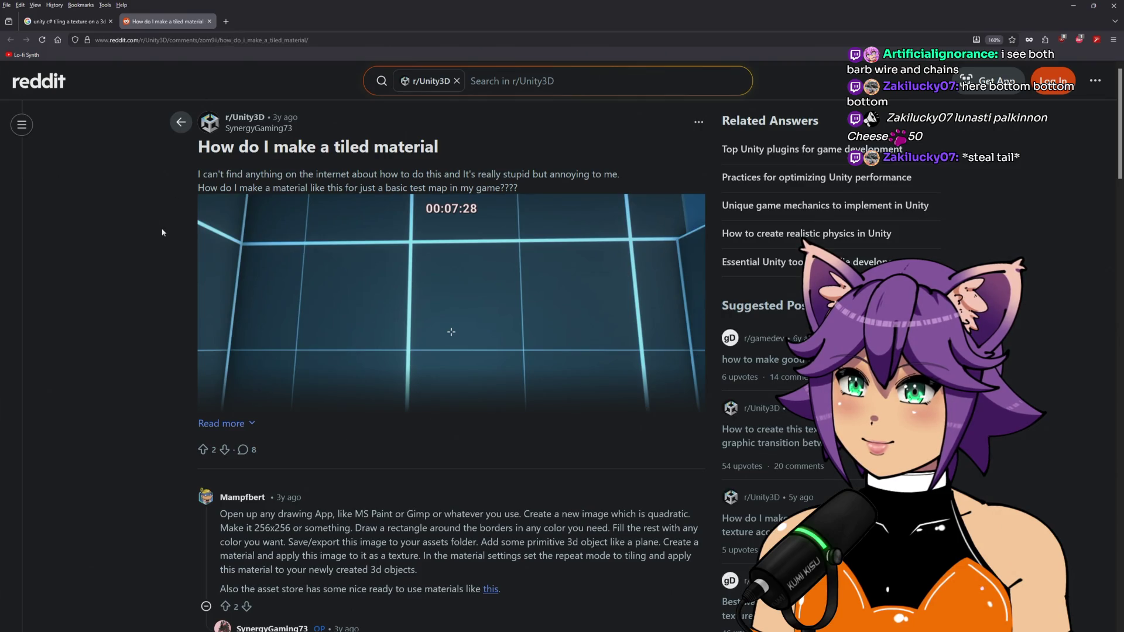
pyautogui.scroll(-3, 162, 233)
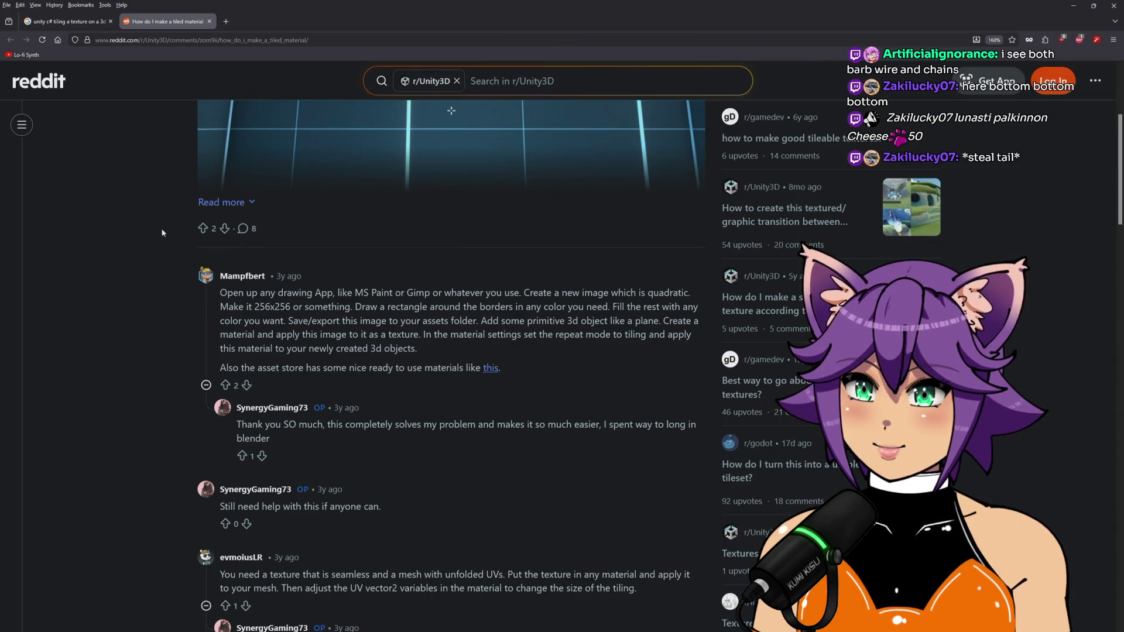
pyautogui.click(209, 21)
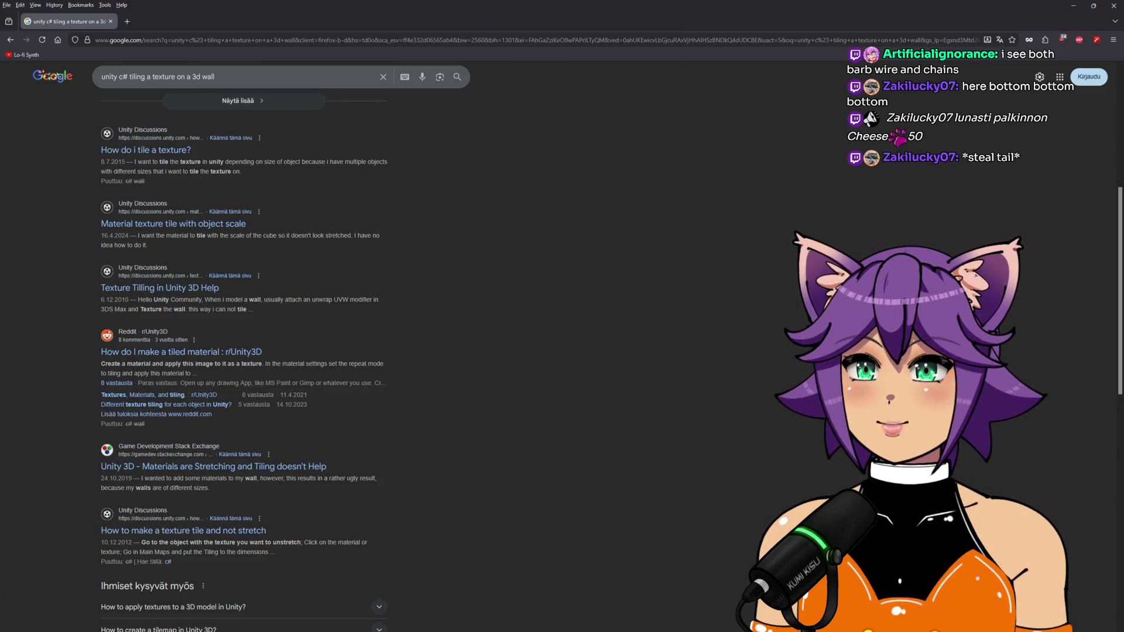
# Switch to Unity, orbit the Scene view to an overview of the stone walls, and deselect StoneWall.png
pyautogui.hotkey('alt', 'Tab')
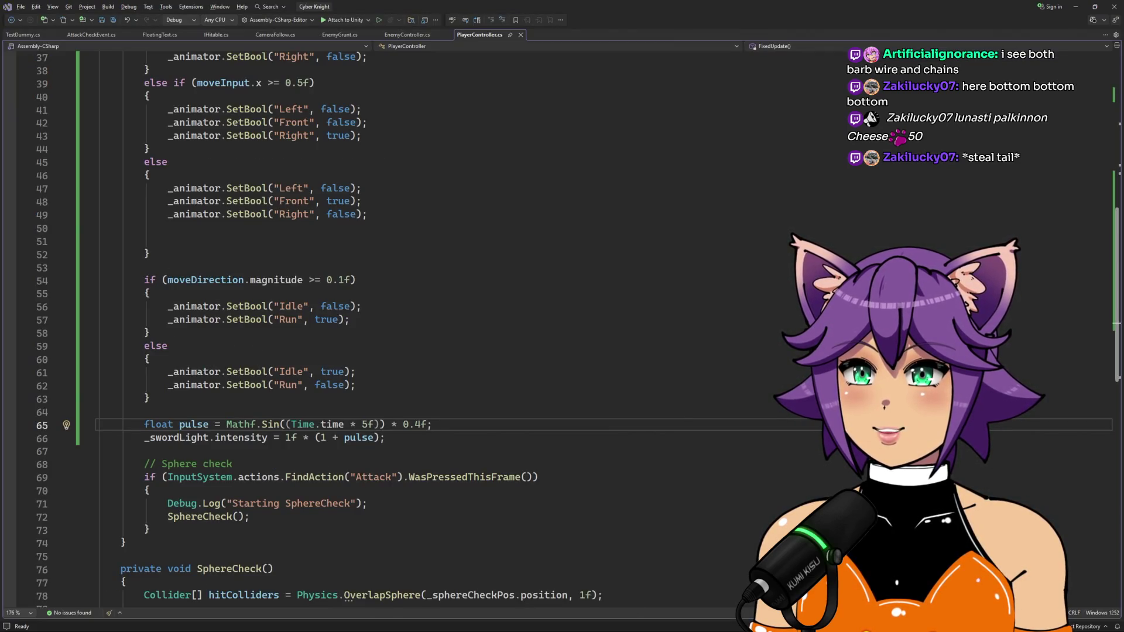
pyautogui.hotkey('alt', 'Tab')
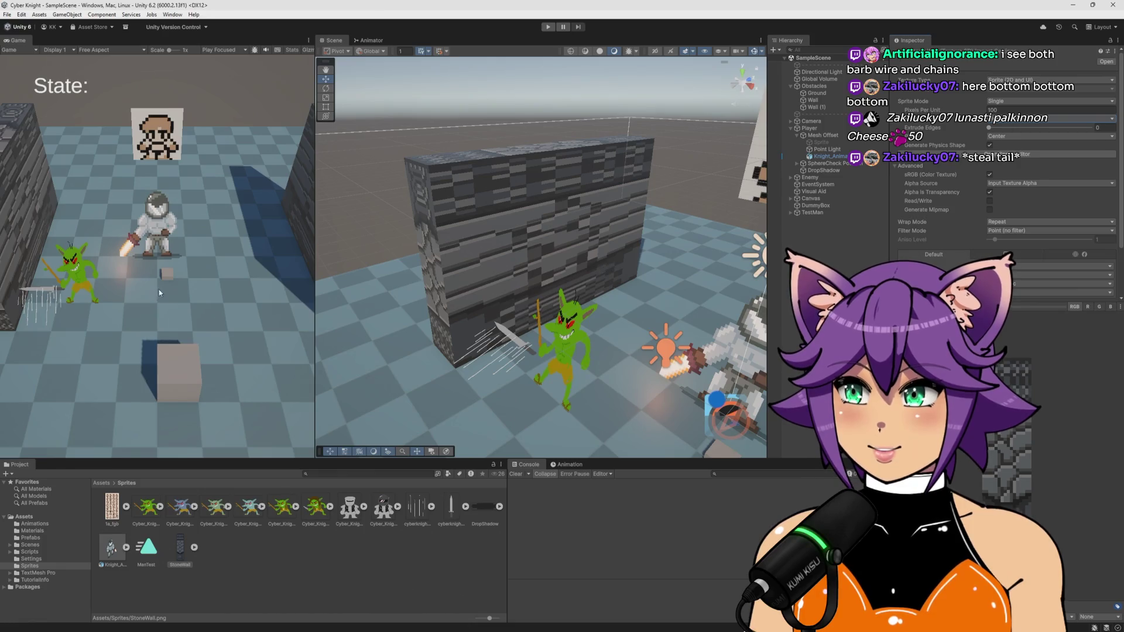
pyautogui.moveTo(586, 281); pyautogui.dragTo(666, 299)
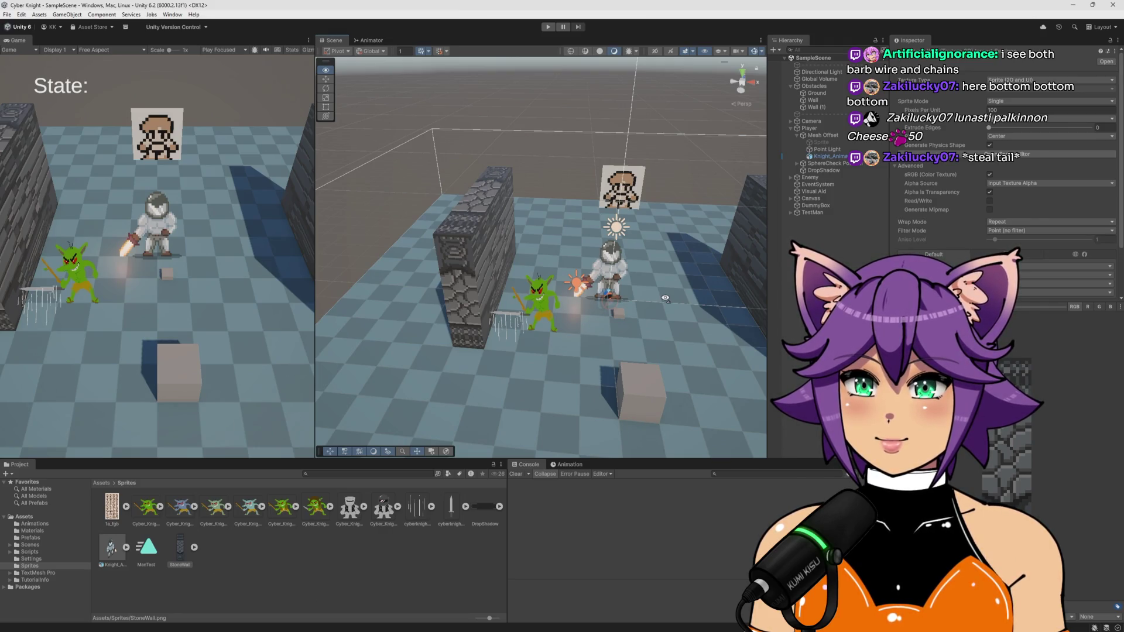
pyautogui.moveTo(666, 298); pyautogui.dragTo(665, 298)
pyautogui.click(814, 351)
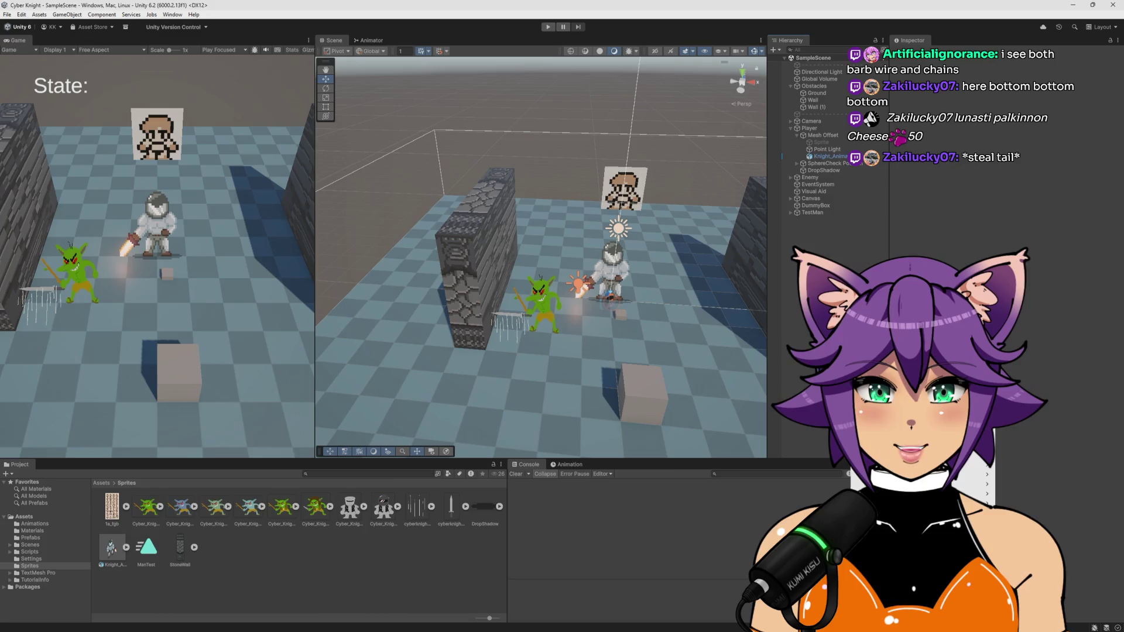
pyautogui.moveTo(960, 445)
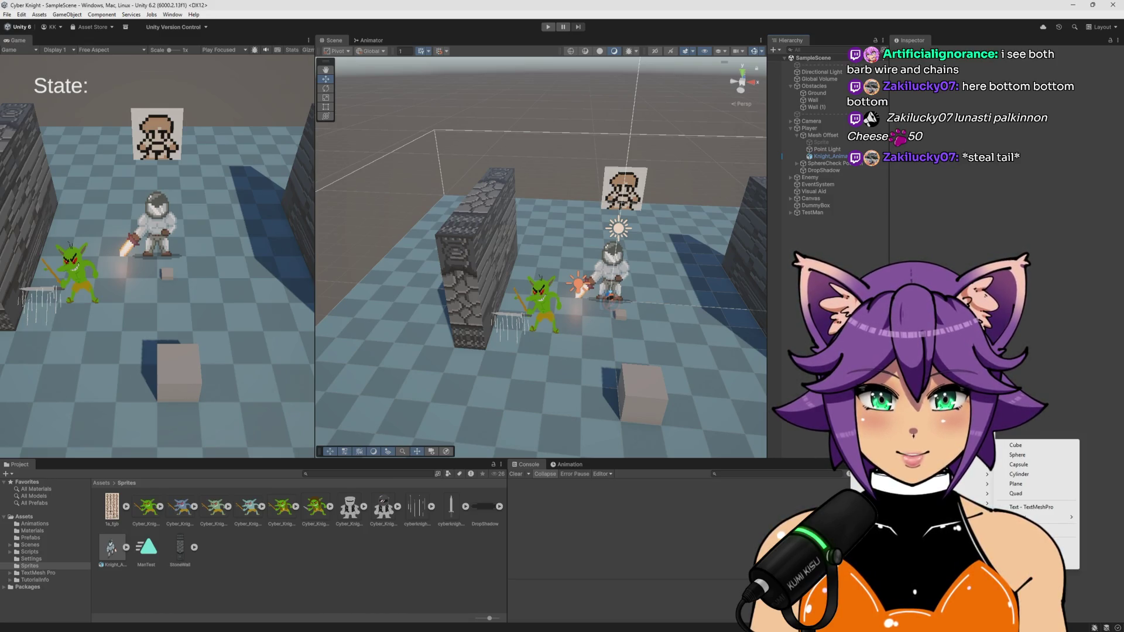
# Create a plane named Wall and raise it above the floor
pyautogui.click(1017, 483)
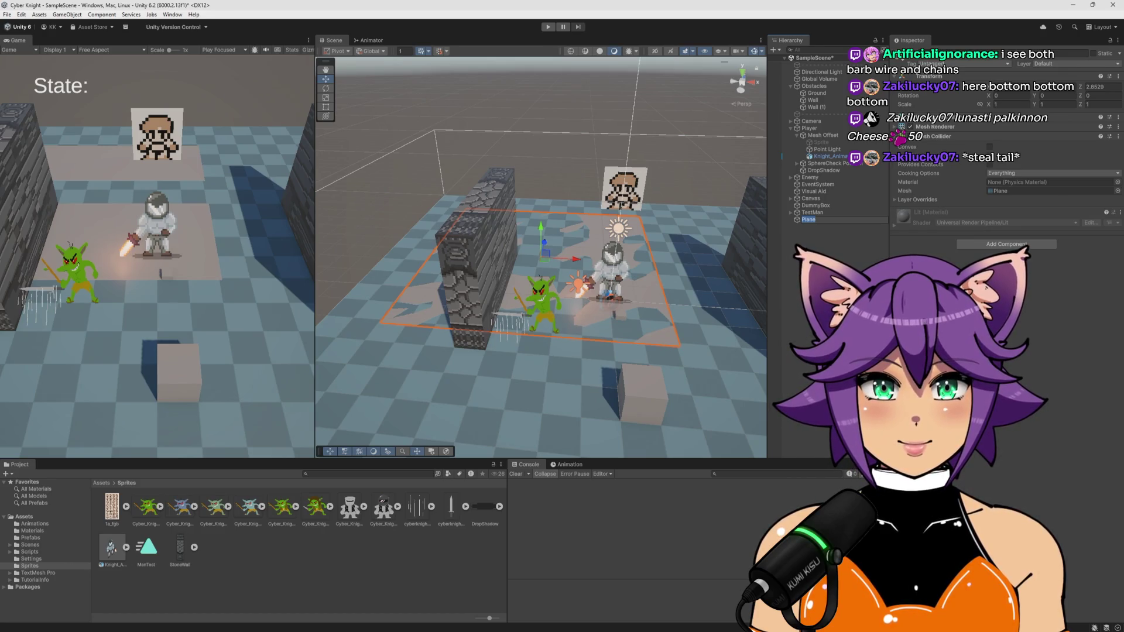
pyautogui.write('Wa')
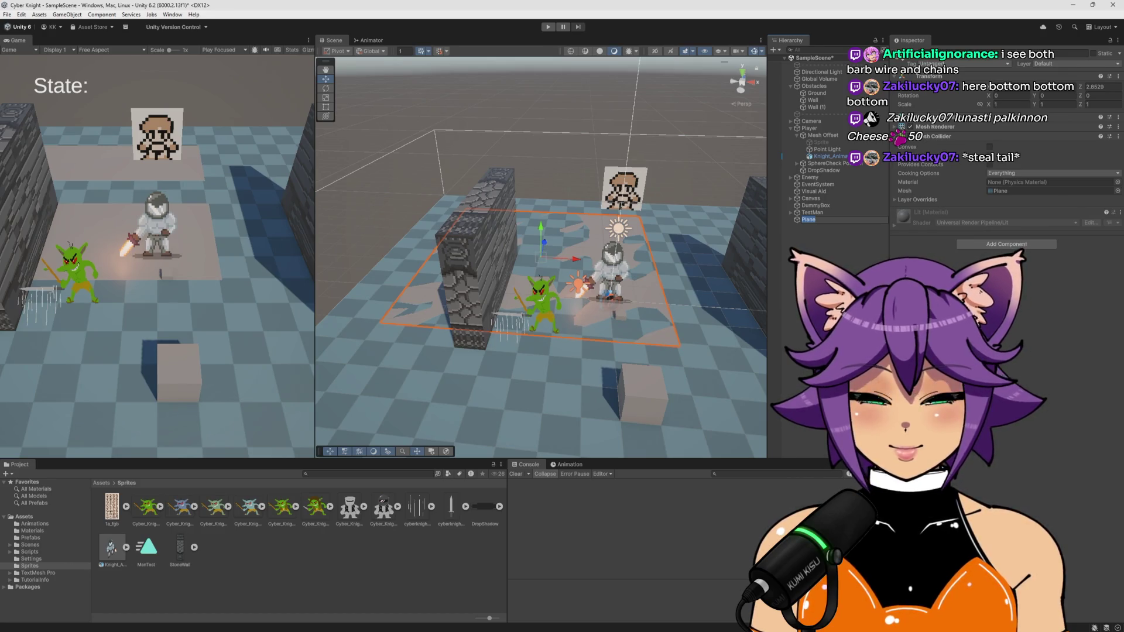
pyautogui.write('ll')
pyautogui.press('Return')
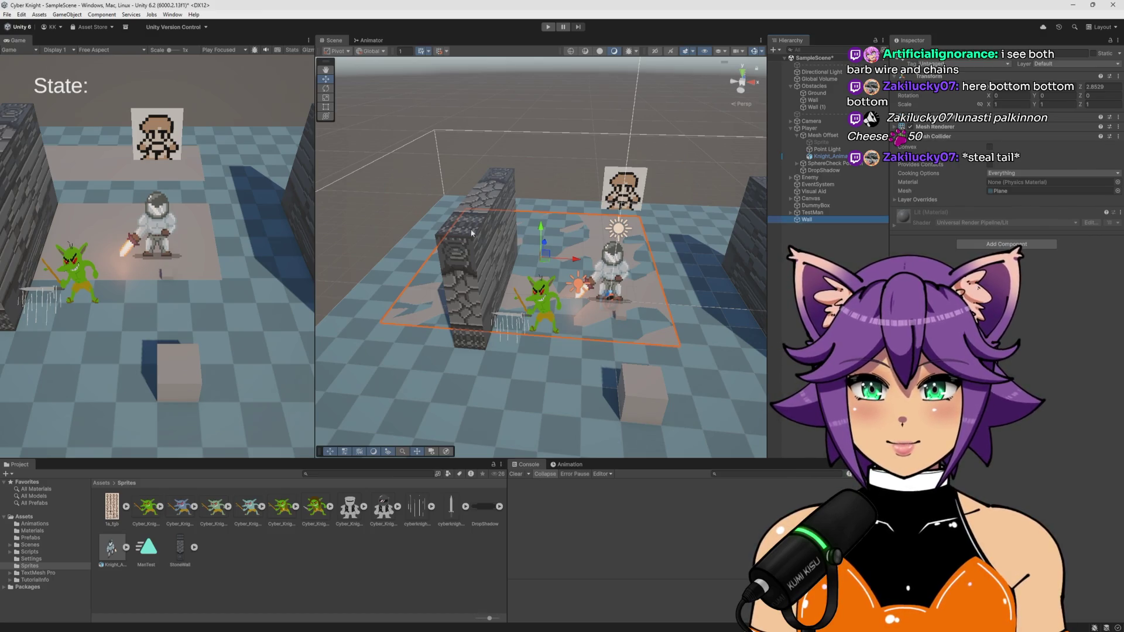
pyautogui.scroll(2, 527, 241)
pyautogui.moveTo(541, 242)
pyautogui.mouseDown()
pyautogui.moveTo(537, 158)
pyautogui.moveTo(538, 193)
pyautogui.mouseUp()
# Rotate the Wall plane to 90 on X and -90 on Z so it stands upright
pyautogui.press('e')
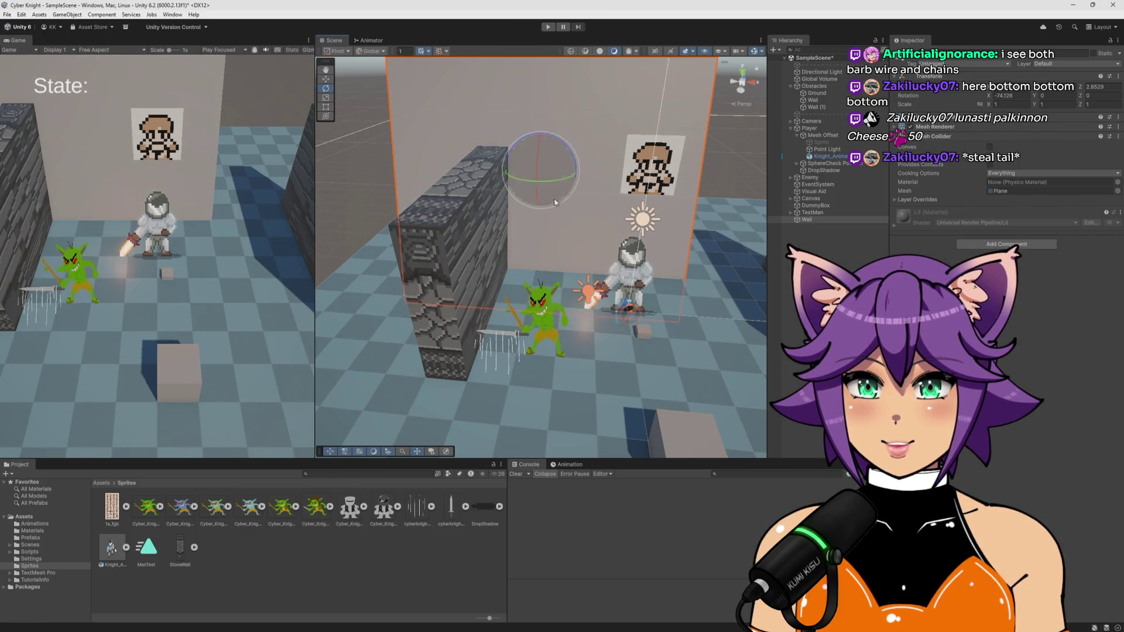
pyautogui.doubleClick(1024, 96)
pyautogui.write('90')
pyautogui.moveTo(554, 183); pyautogui.dragTo(486, 188)
pyautogui.doubleClick(1097, 96)
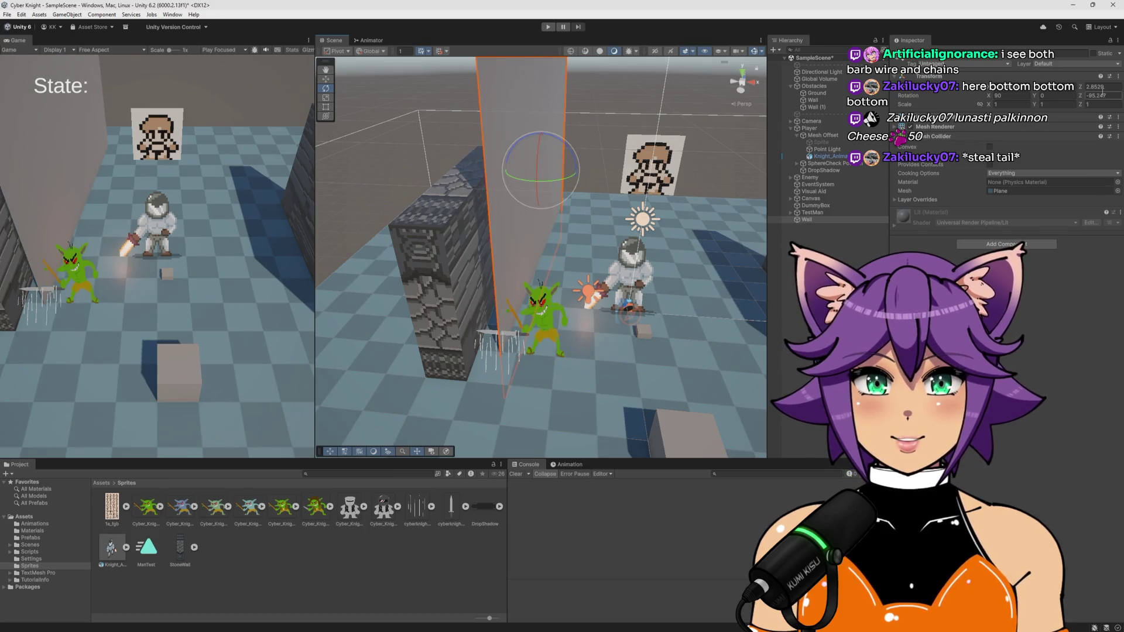
pyautogui.write('-90')
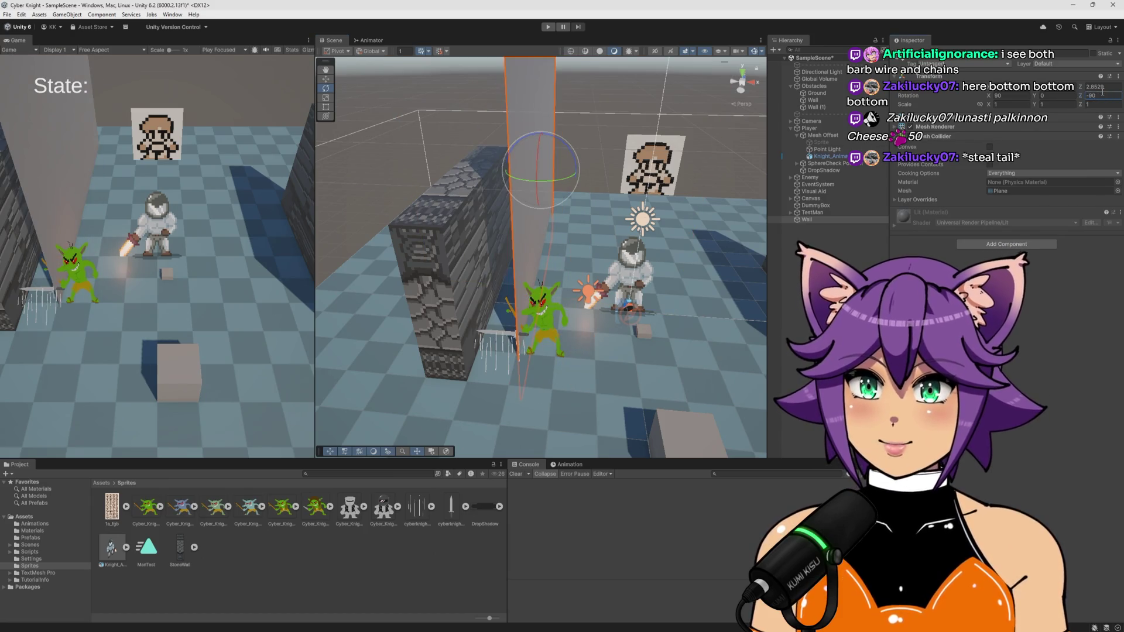
pyautogui.moveTo(561, 238); pyautogui.dragTo(515, 245)
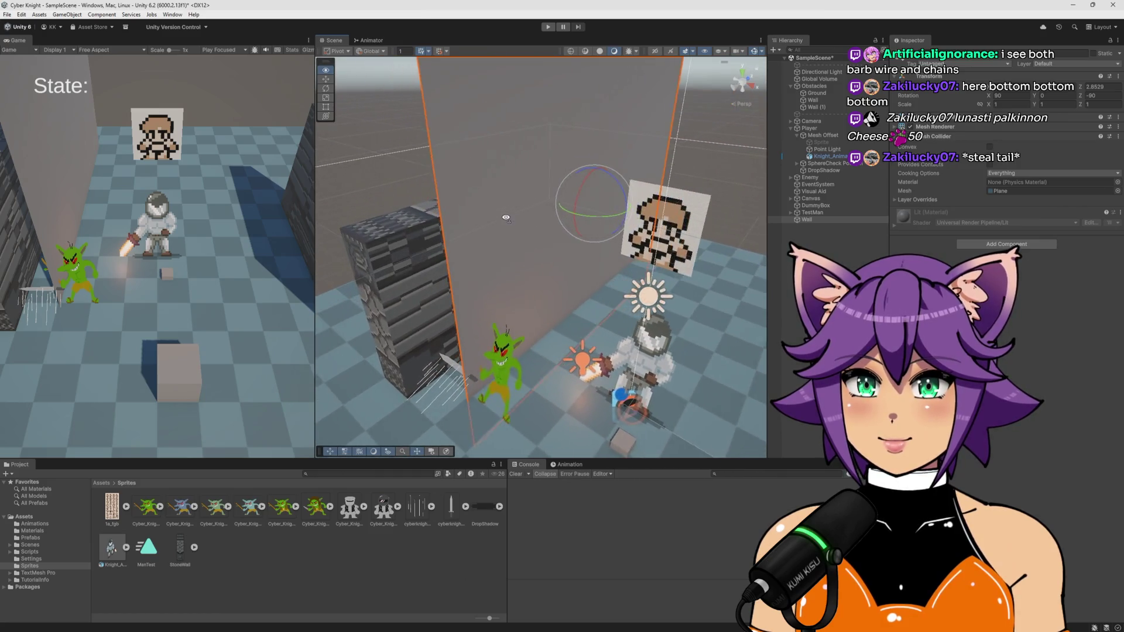
pyautogui.scroll(-3, 637, 273)
pyautogui.moveTo(633, 264); pyautogui.dragTo(638, 274)
pyautogui.scroll(2, 637, 273)
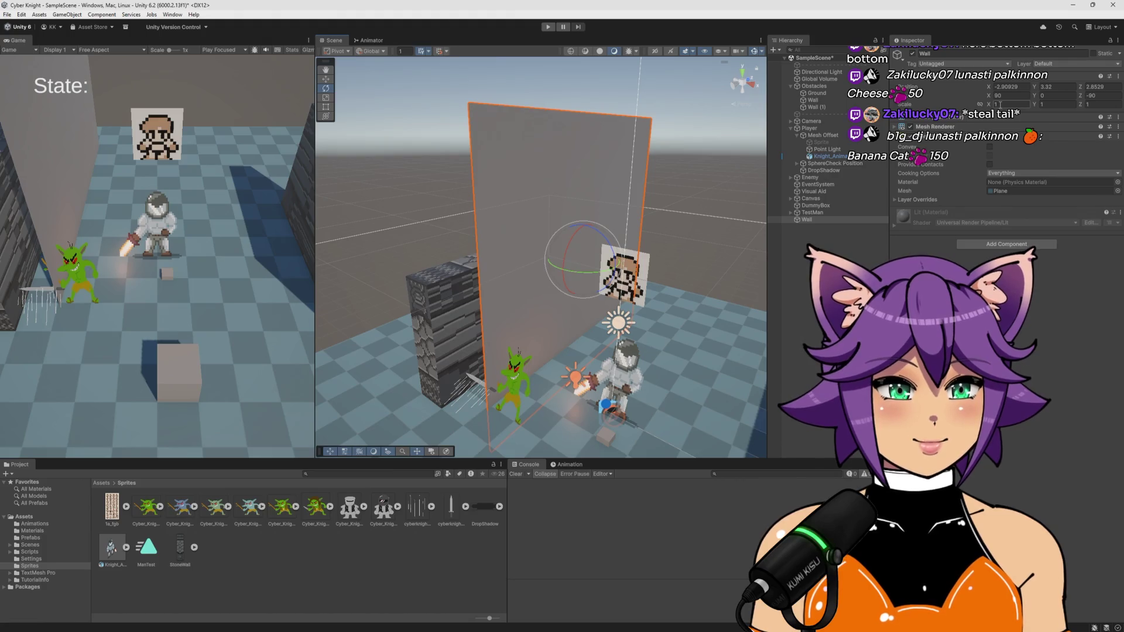
pyautogui.click(997, 105)
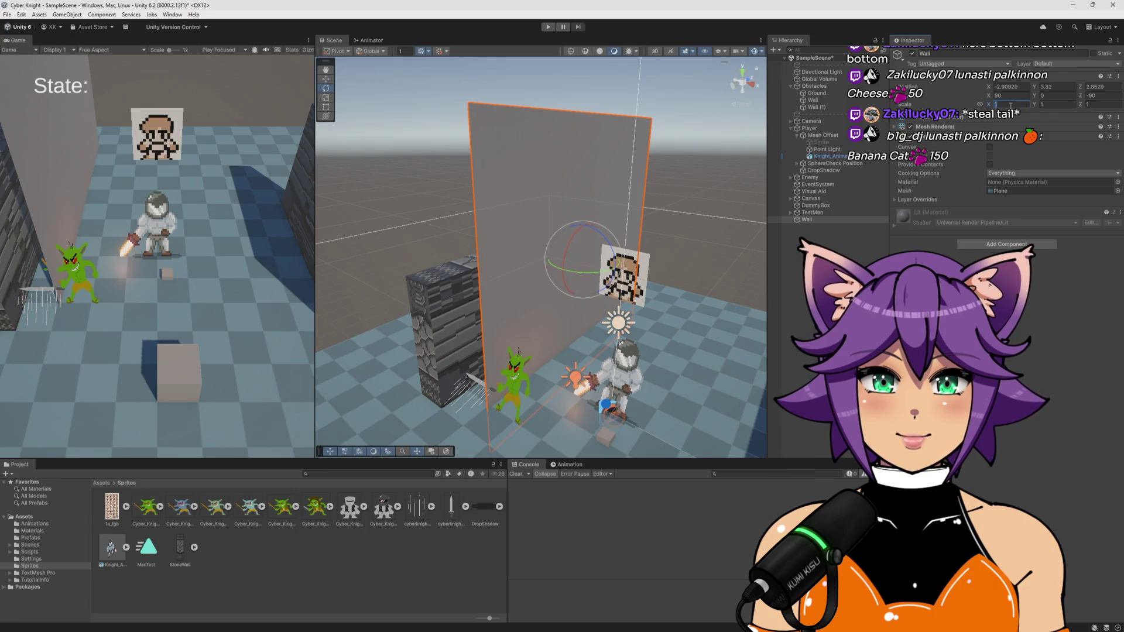
pyautogui.press('Return')
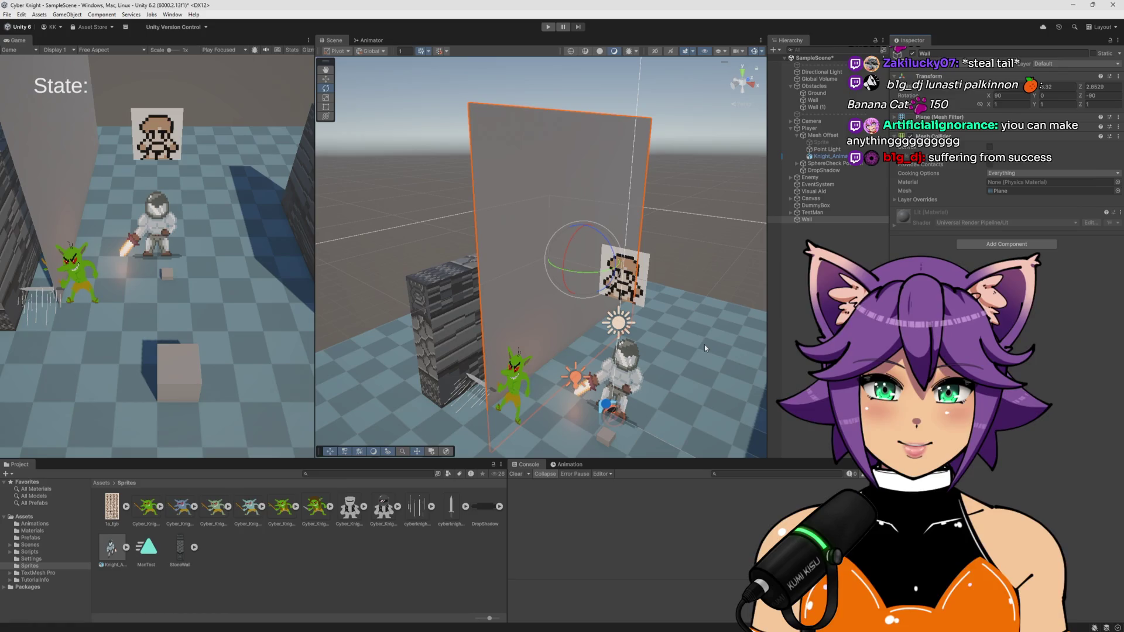
pyautogui.click(176, 592)
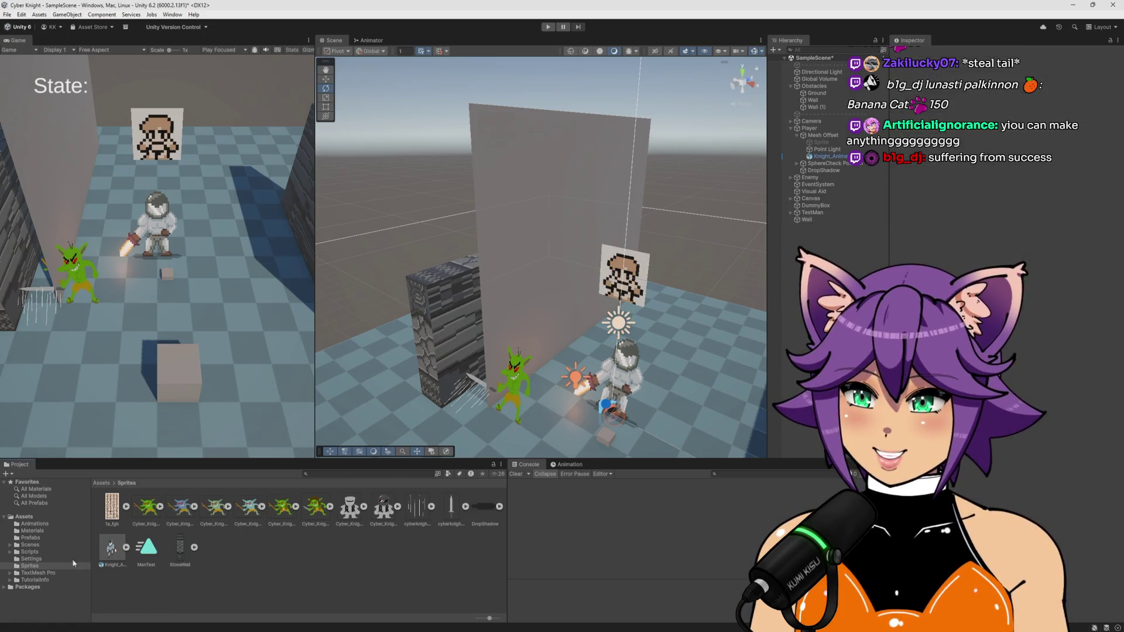
# Apply the Wall material from Assets/Materials to the large wall plane and open its settings
pyautogui.click(38, 531)
pyautogui.moveTo(346, 505); pyautogui.dragTo(556, 235)
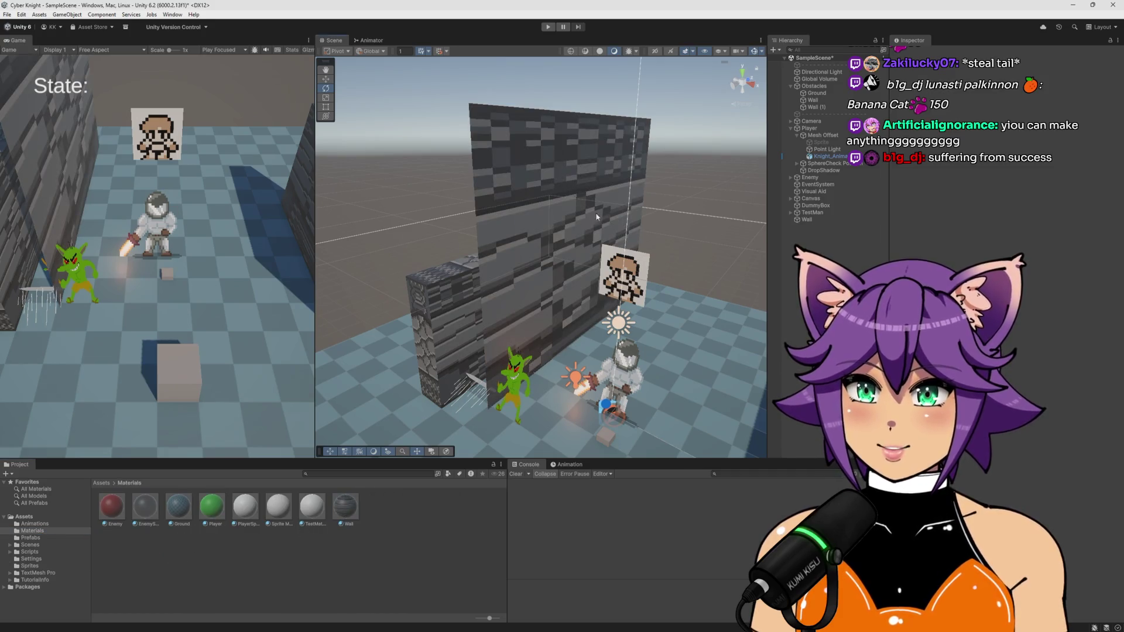
pyautogui.click(345, 507)
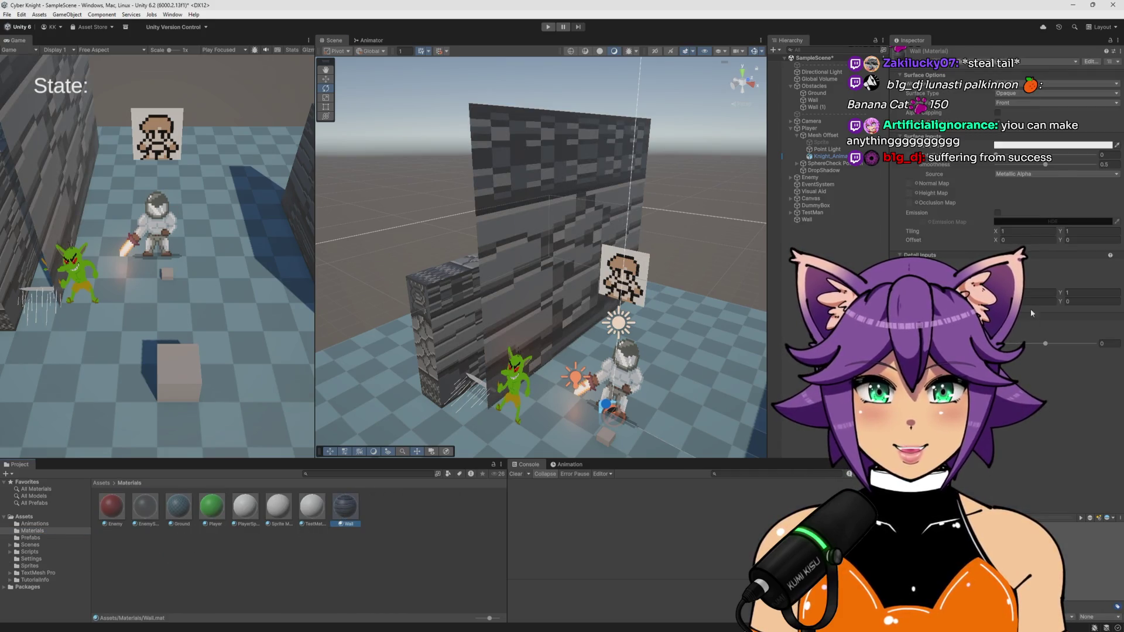
pyautogui.click(1039, 292)
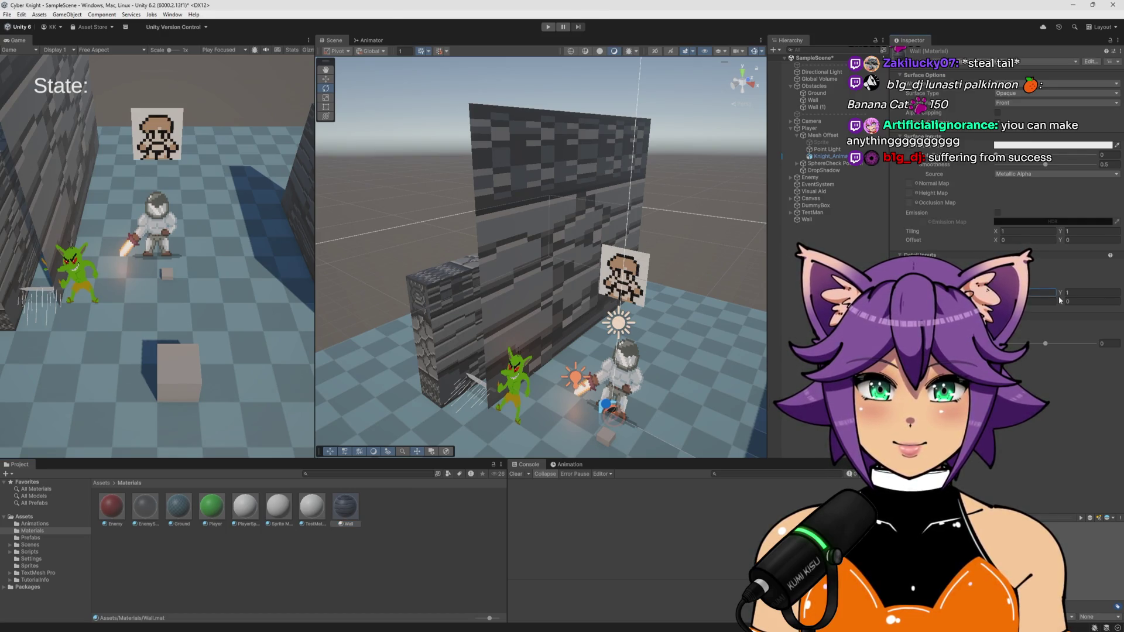
pyautogui.moveTo(1063, 294); pyautogui.dragTo(1084, 293)
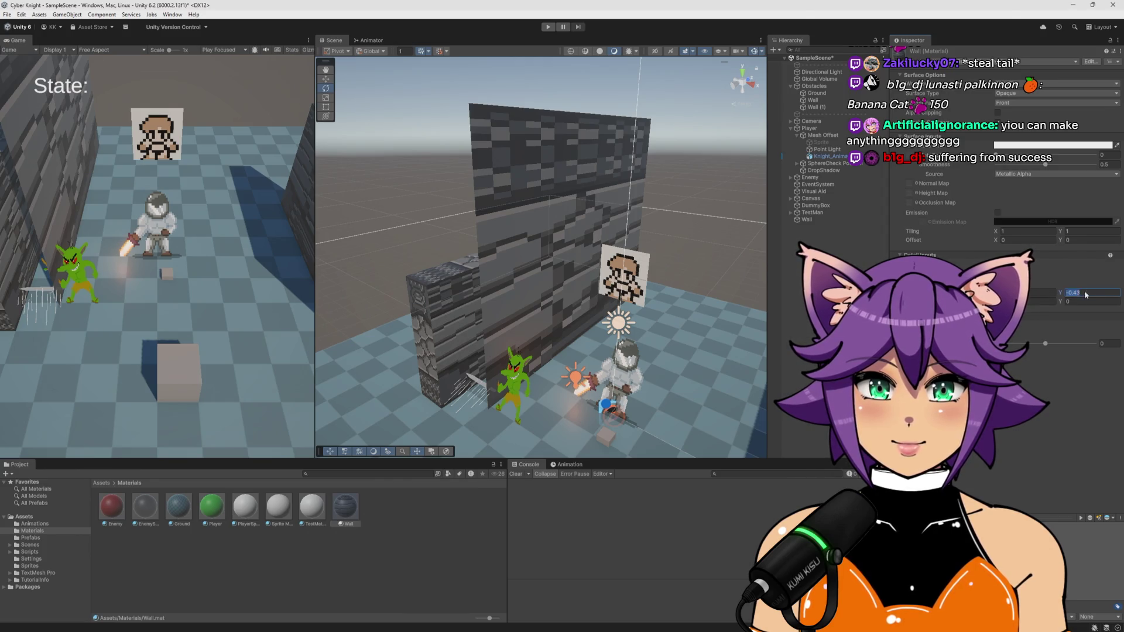
pyautogui.hotkey('ctrl', 'z')
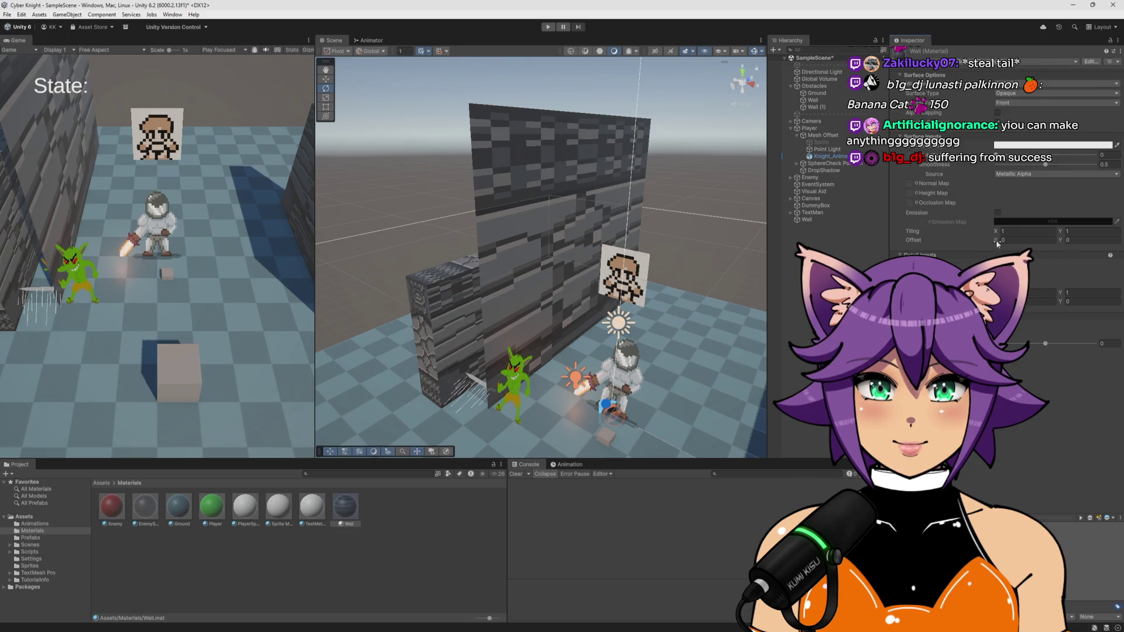
# Set the Wall material's horizontal tiling to 4
pyautogui.moveTo(997, 232); pyautogui.dragTo(1030, 240)
pyautogui.click(1023, 231)
pyautogui.write('4')
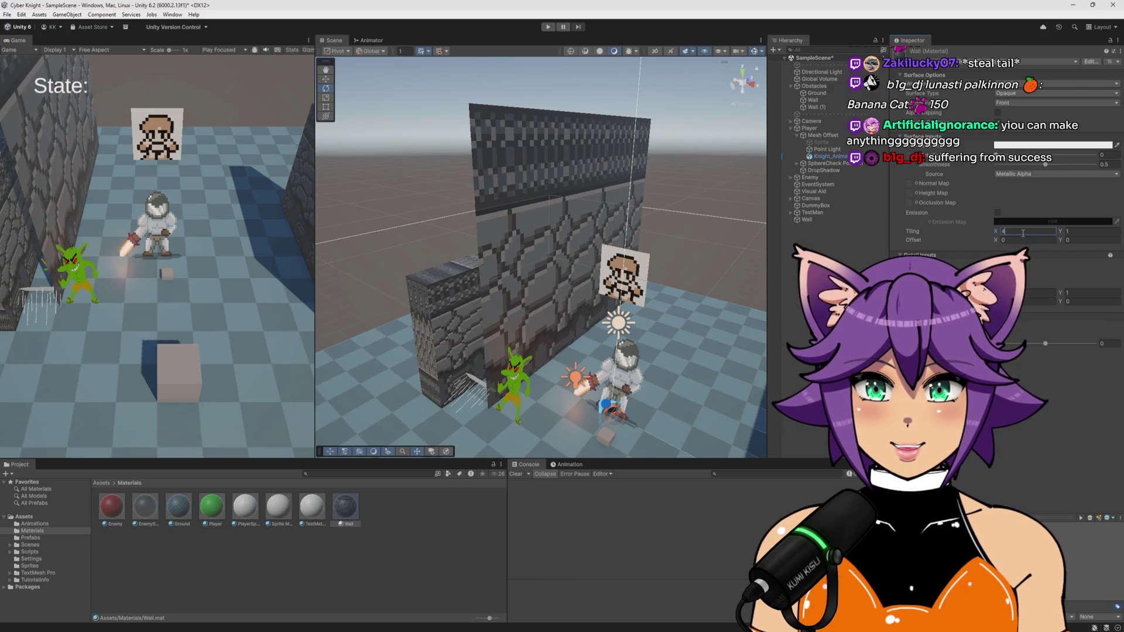
pyautogui.press('Return')
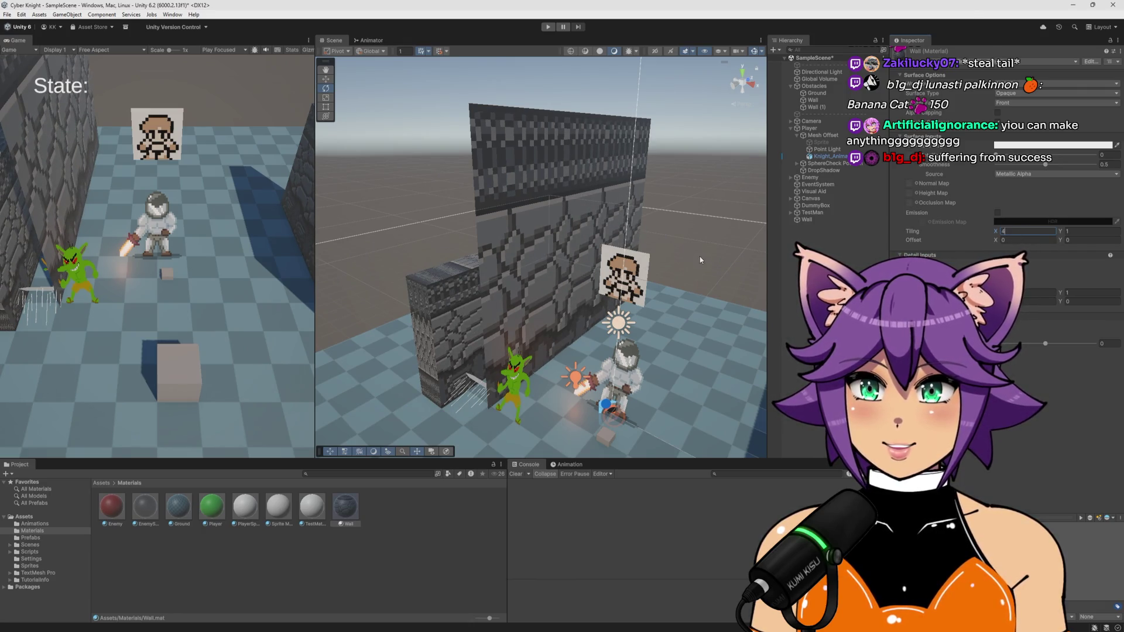
# Increase the horizontal tiling to 10 and inspect the tiled stone wall
pyautogui.moveTo(527, 264); pyautogui.dragTo(541, 258)
pyautogui.moveTo(629, 294)
pyautogui.mouseDown()
pyautogui.moveTo(581, 306)
pyautogui.moveTo(559, 237)
pyautogui.mouseUp()
pyautogui.click(1023, 229)
pyautogui.write('10')
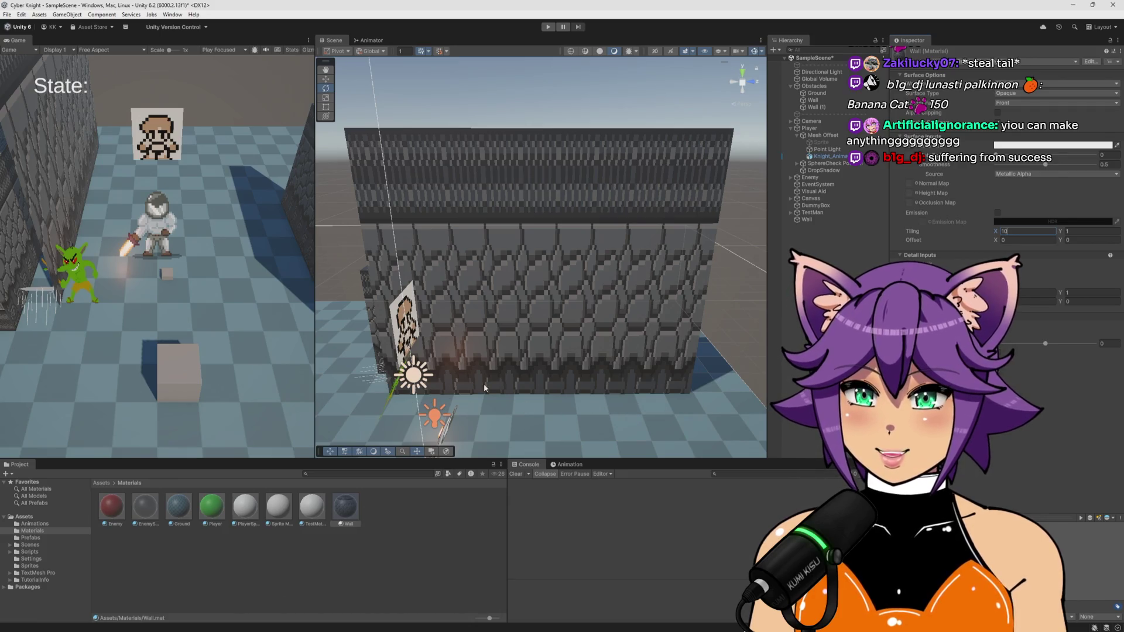
pyautogui.moveTo(408, 406)
pyautogui.mouseDown()
pyautogui.moveTo(728, 365)
pyautogui.moveTo(609, 371)
pyautogui.mouseUp()
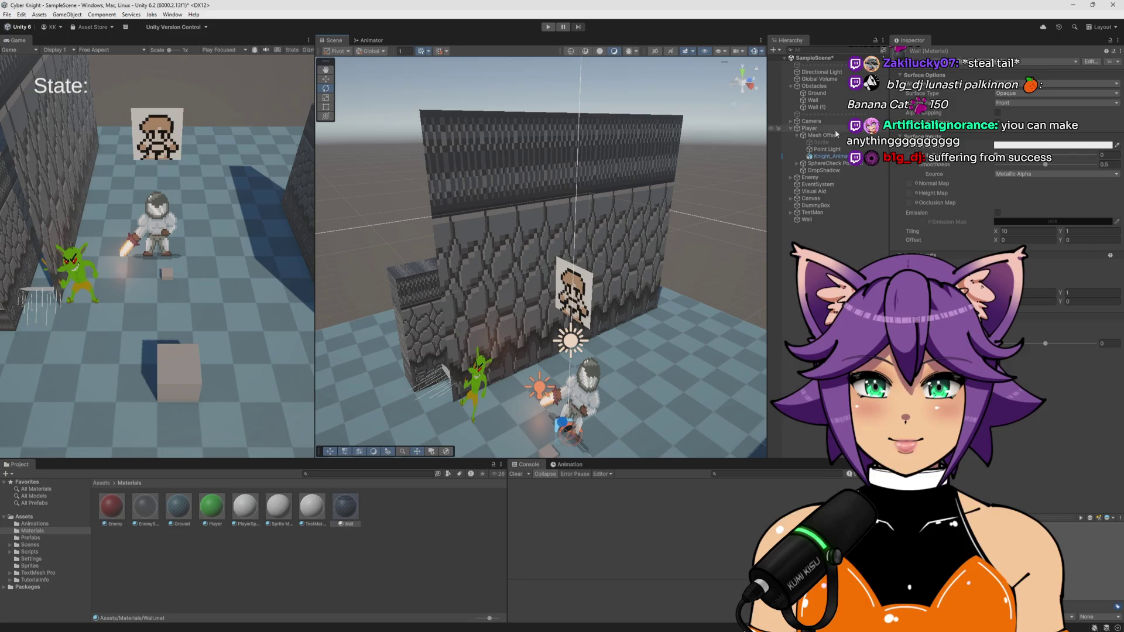
pyautogui.click(823, 107)
# Set Wall (1)'s Scale X to 0.4
pyautogui.click(1007, 104)
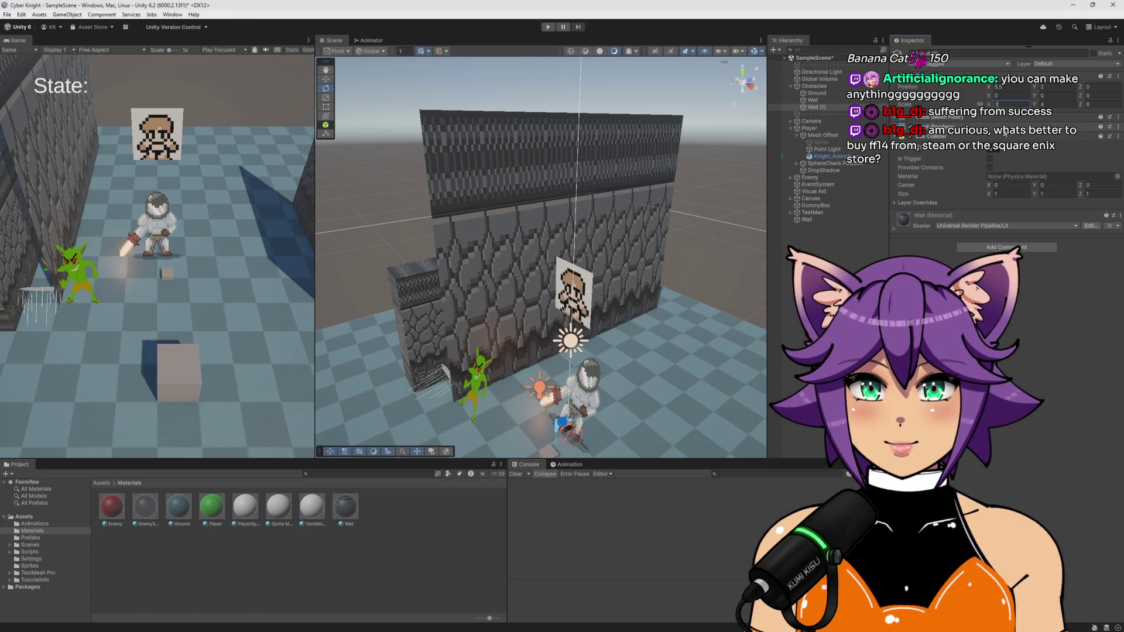
pyautogui.write('0.4')
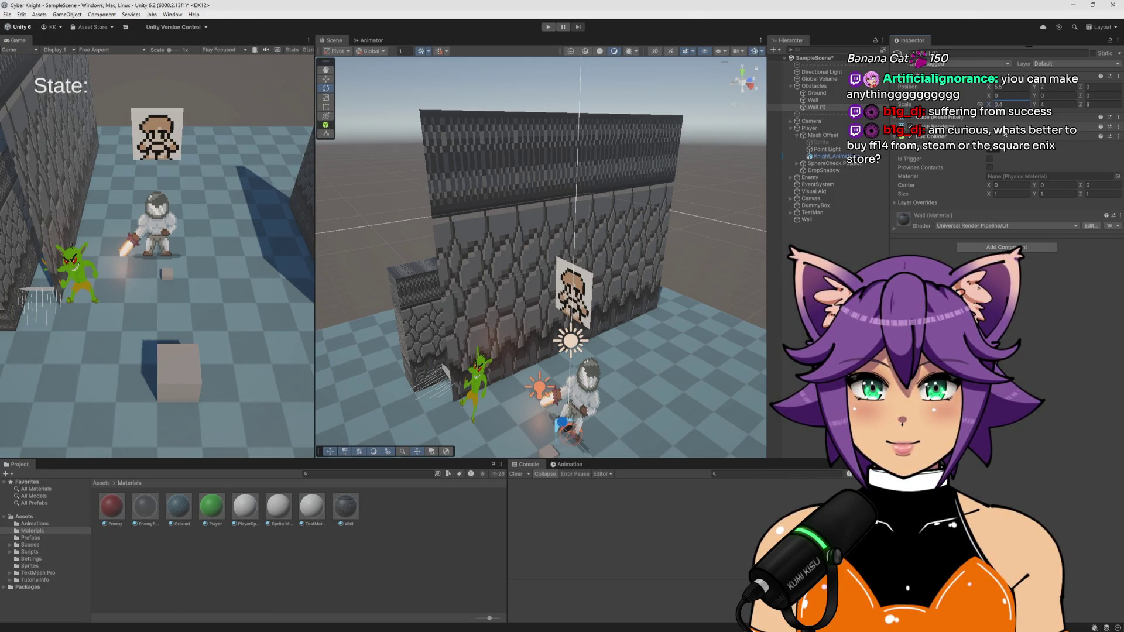
pyautogui.moveTo(390, 227)
pyautogui.mouseDown()
pyautogui.moveTo(487, 283)
pyautogui.moveTo(527, 213)
pyautogui.mouseUp()
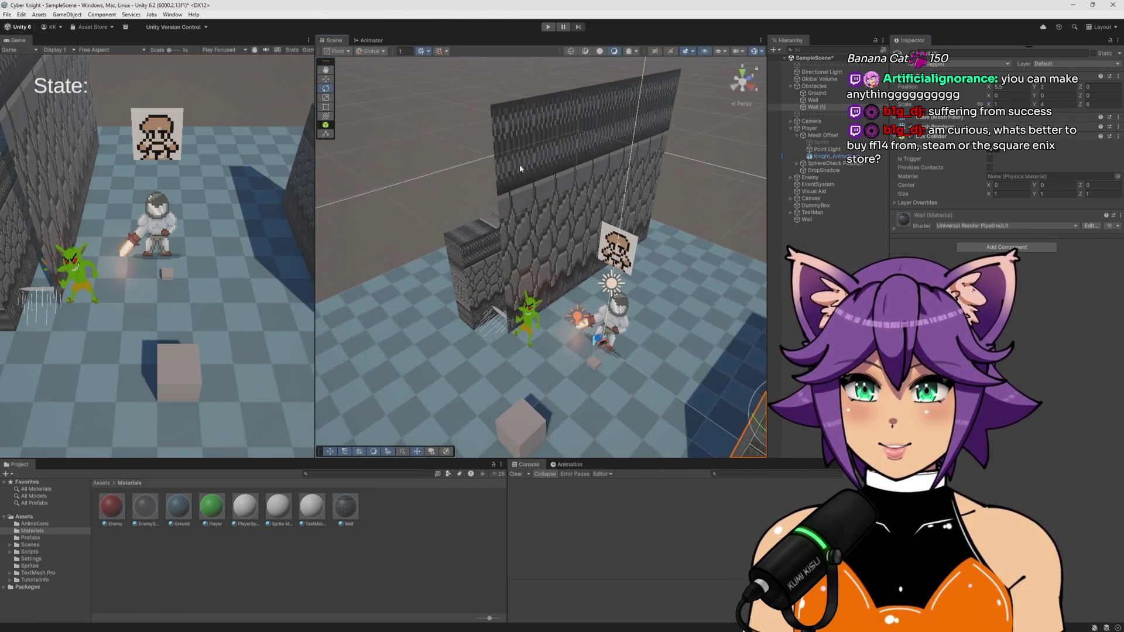
# Scale the large wall plane to 0.1, 1, 0.4, making a narrow stone panel
pyautogui.click(527, 213)
pyautogui.doubleClick(1022, 105)
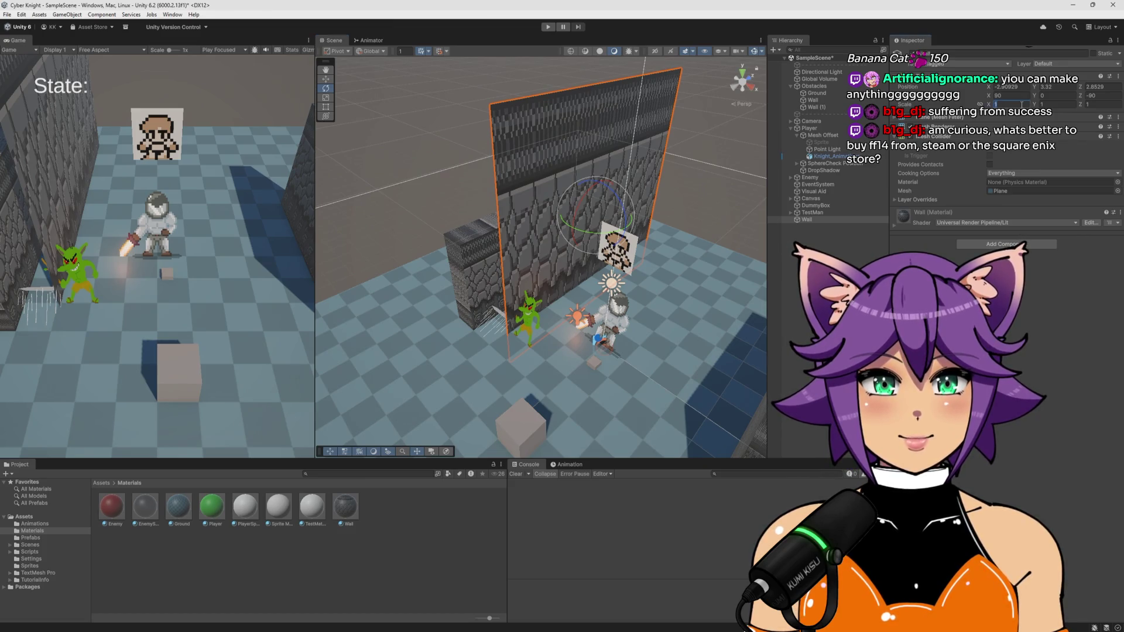
pyautogui.write('4')
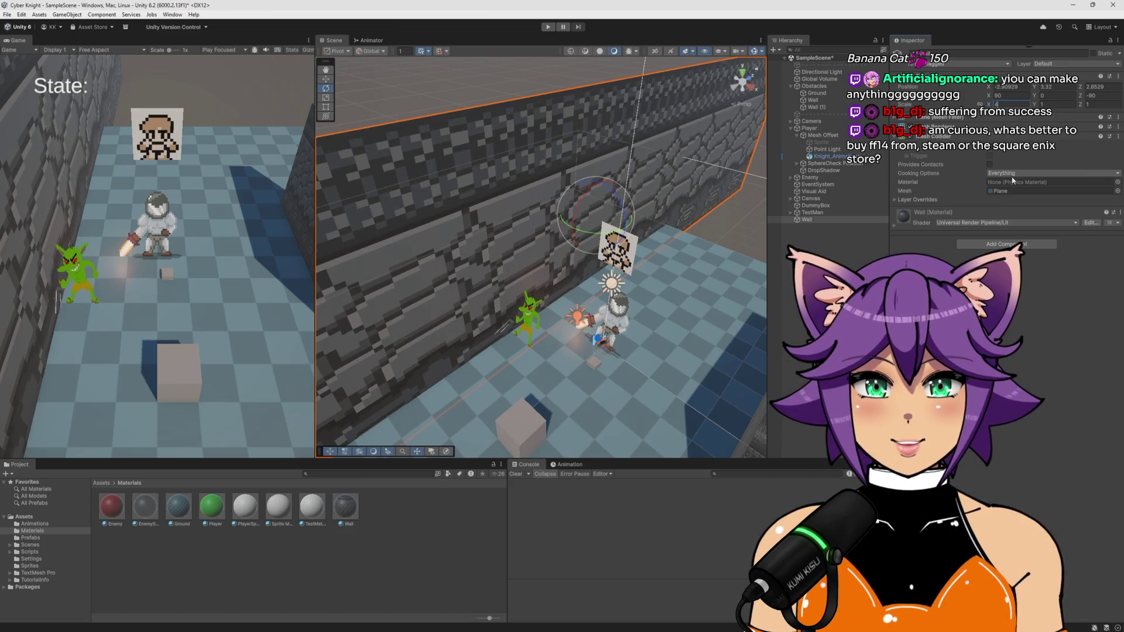
pyautogui.press('BackSpace')
pyautogui.write('1')
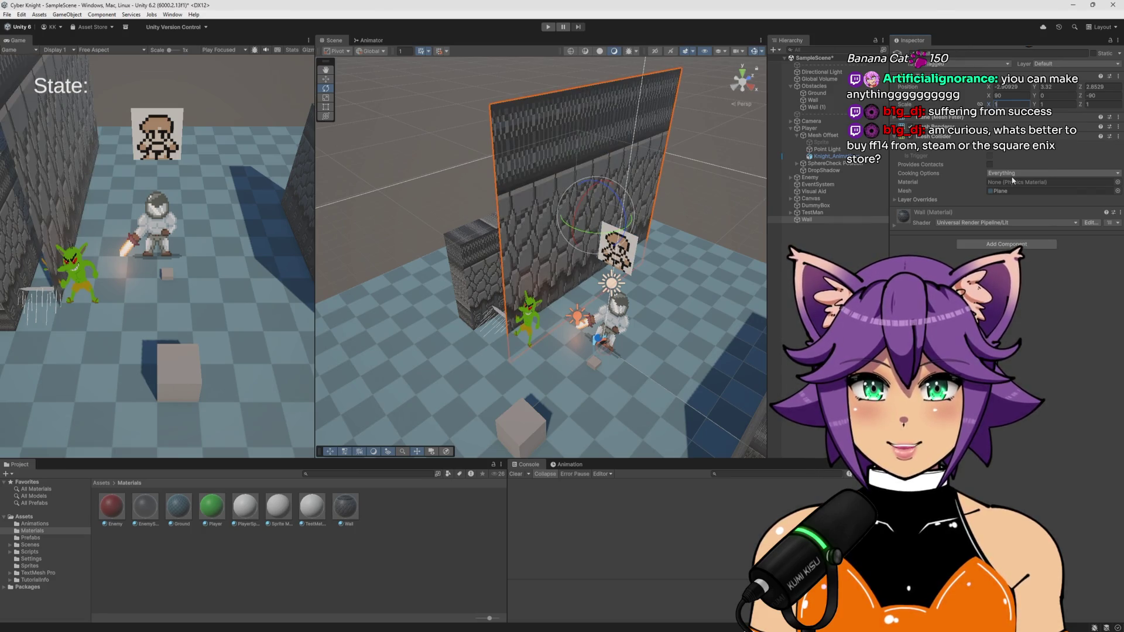
pyautogui.press('BackSpace')
pyautogui.write('.1')
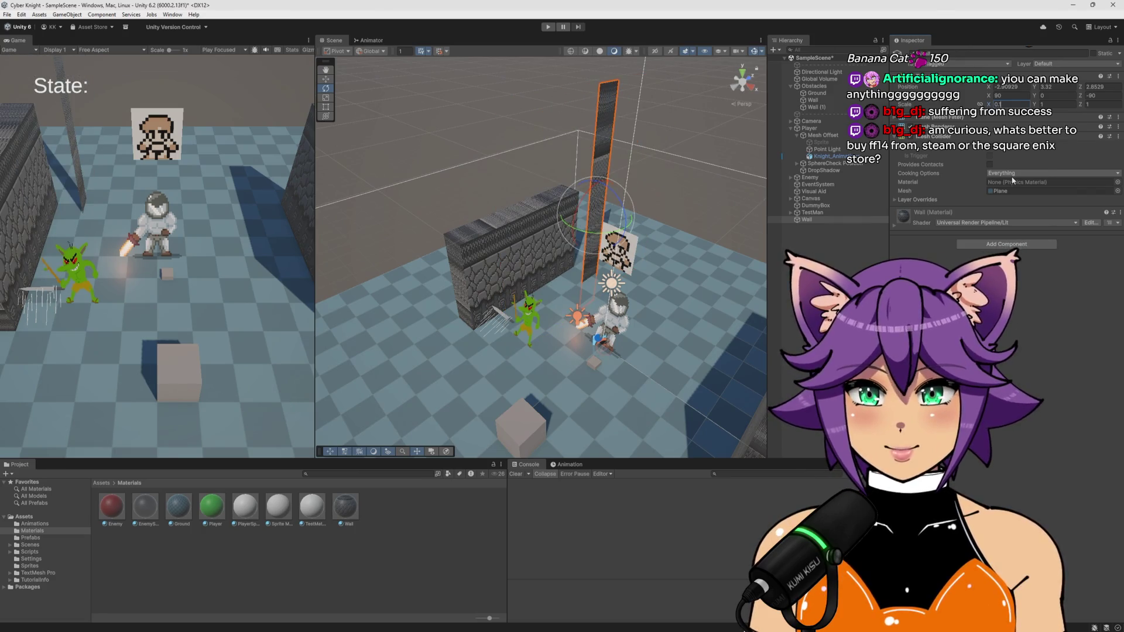
pyautogui.moveTo(650, 179); pyautogui.dragTo(557, 176)
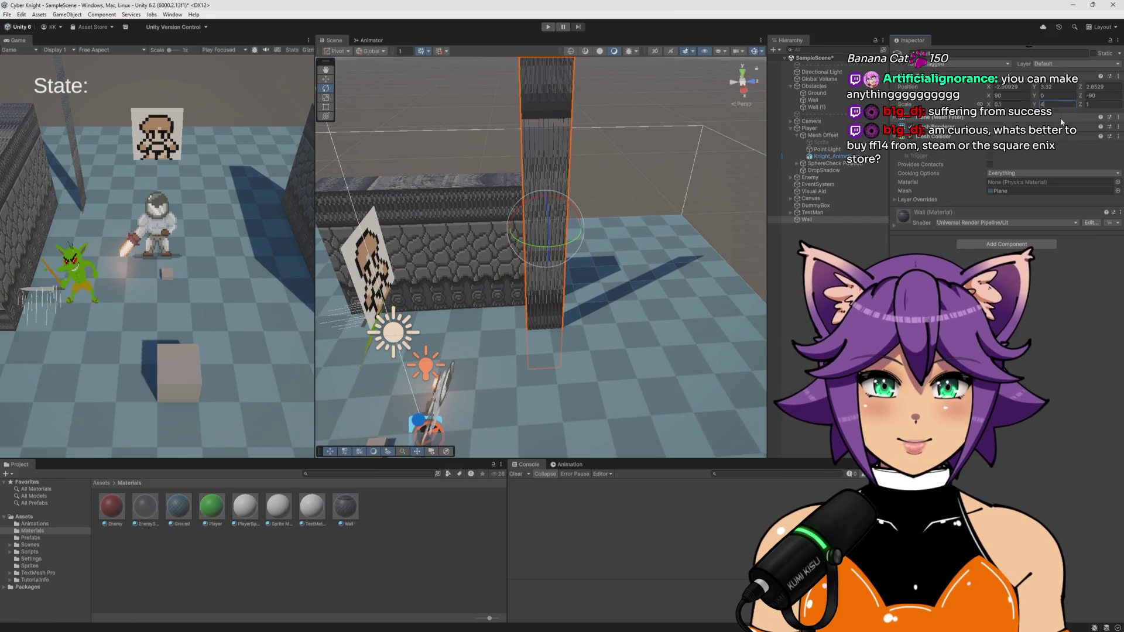
pyautogui.write('0.4')
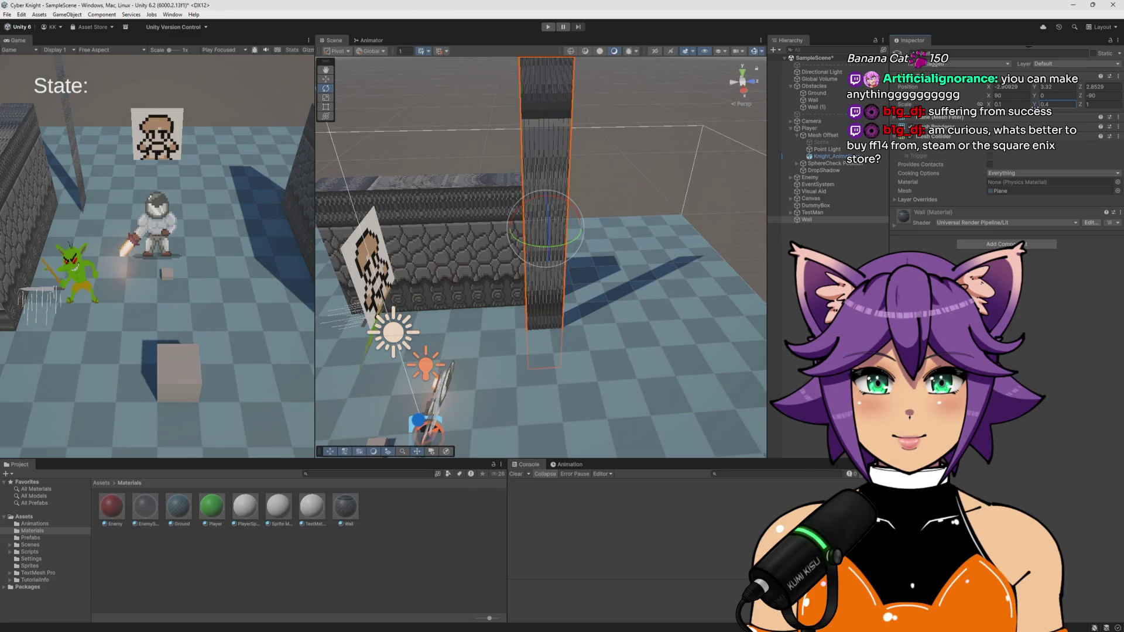
pyautogui.moveTo(1035, 105); pyautogui.dragTo(1022, 106)
pyautogui.write('1')
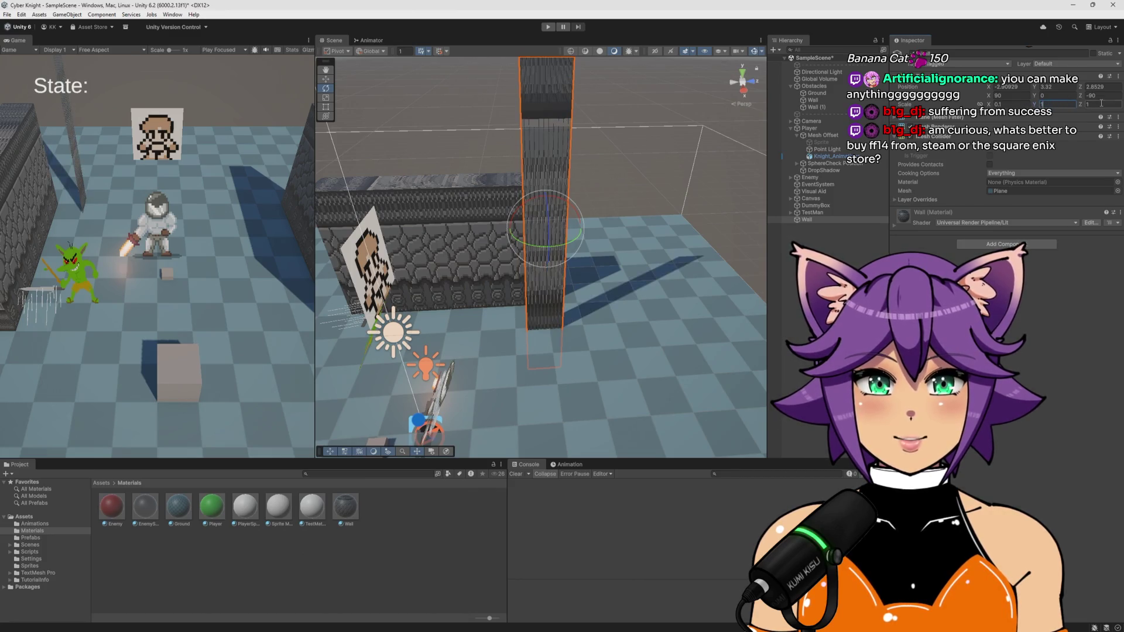
pyautogui.write('0.4')
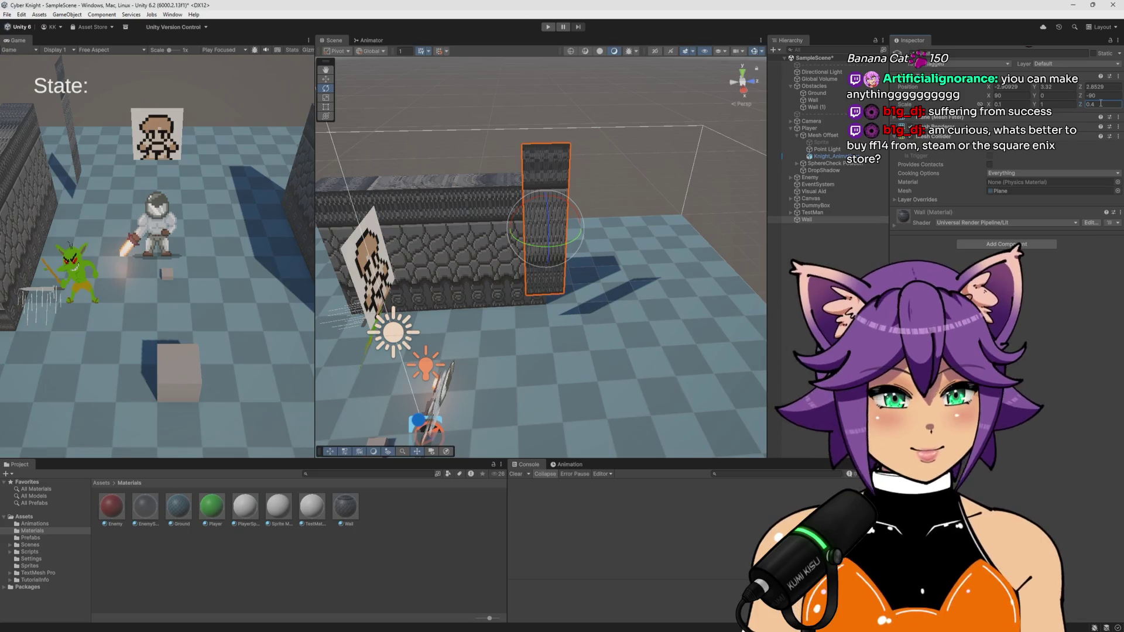
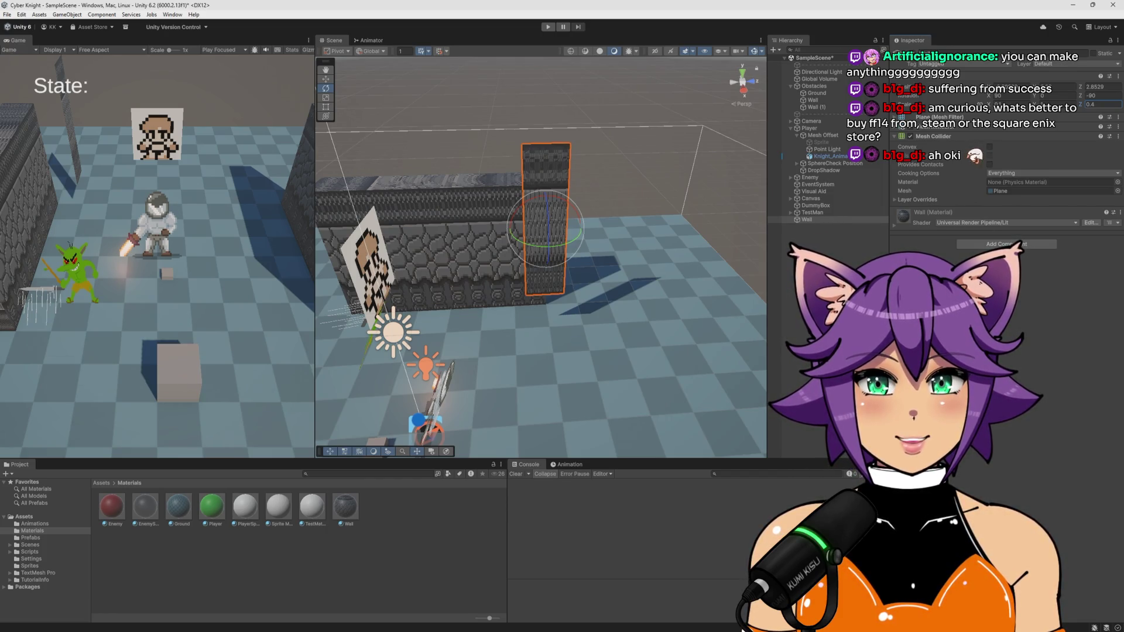
# Set the Wall material's Tiling X to 1 so the stone texture tiles once
pyautogui.click(345, 507)
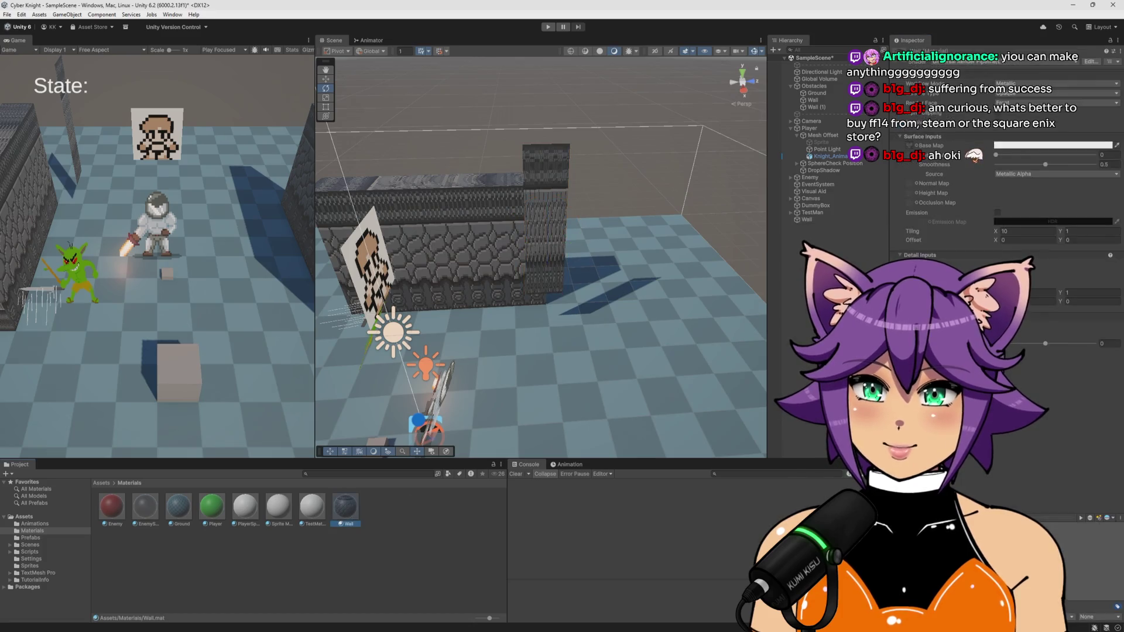
pyautogui.click(1020, 231)
pyautogui.write('1')
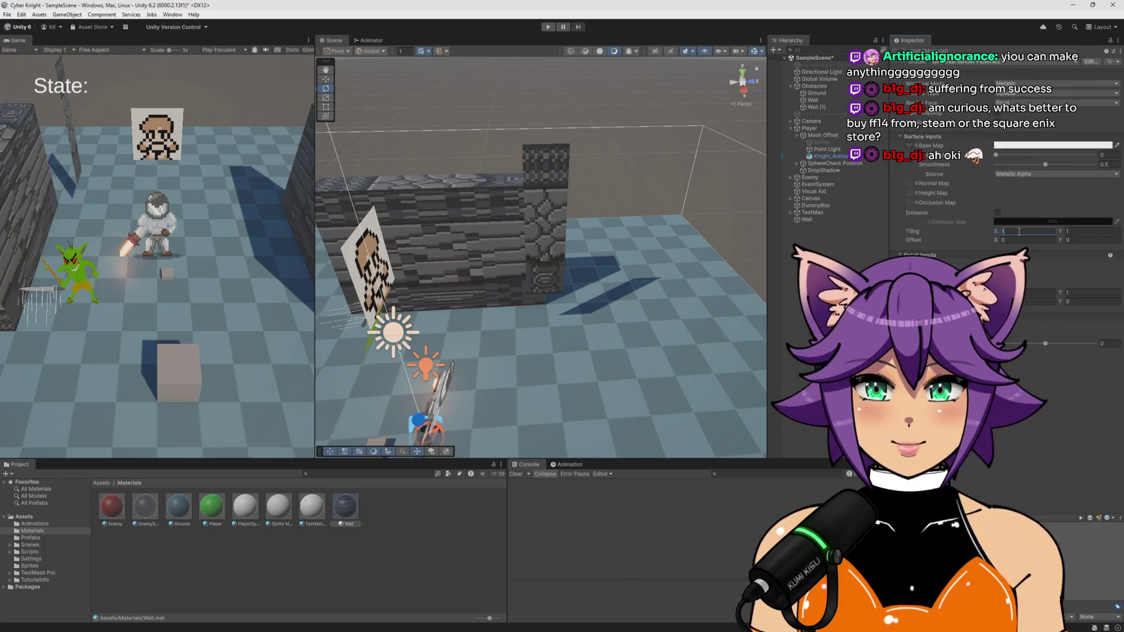
pyautogui.press('Return')
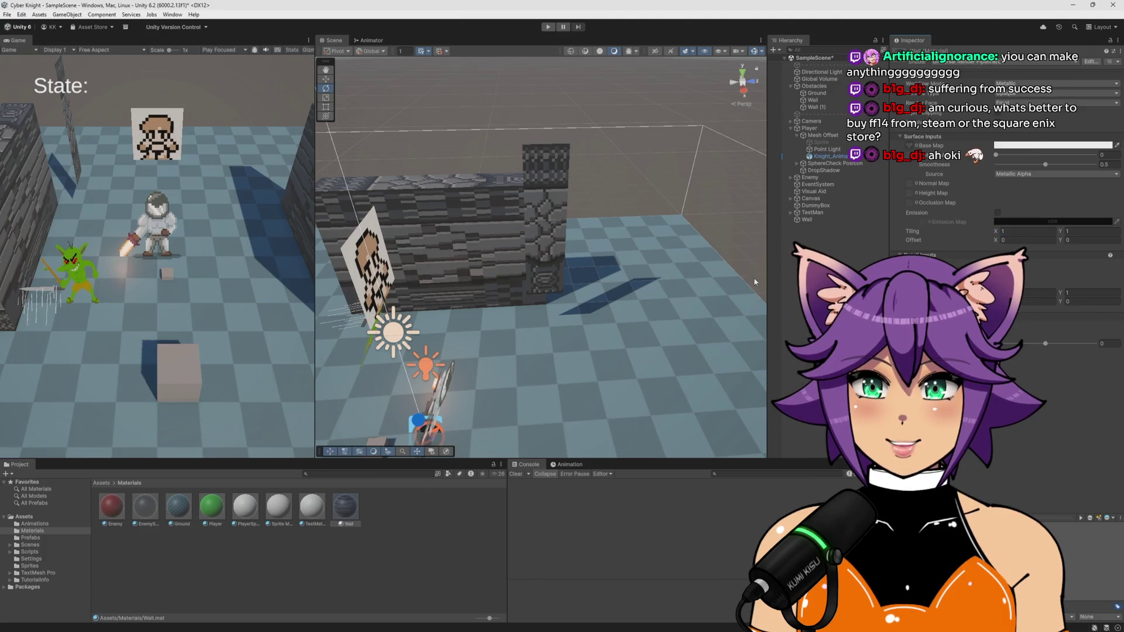
# Wrap the wall plane in a new parent object named Wall
pyautogui.doubleClick(807, 219)
pyautogui.hotkey('ctrl', 'shift', 'g')
pyautogui.write('Wall')
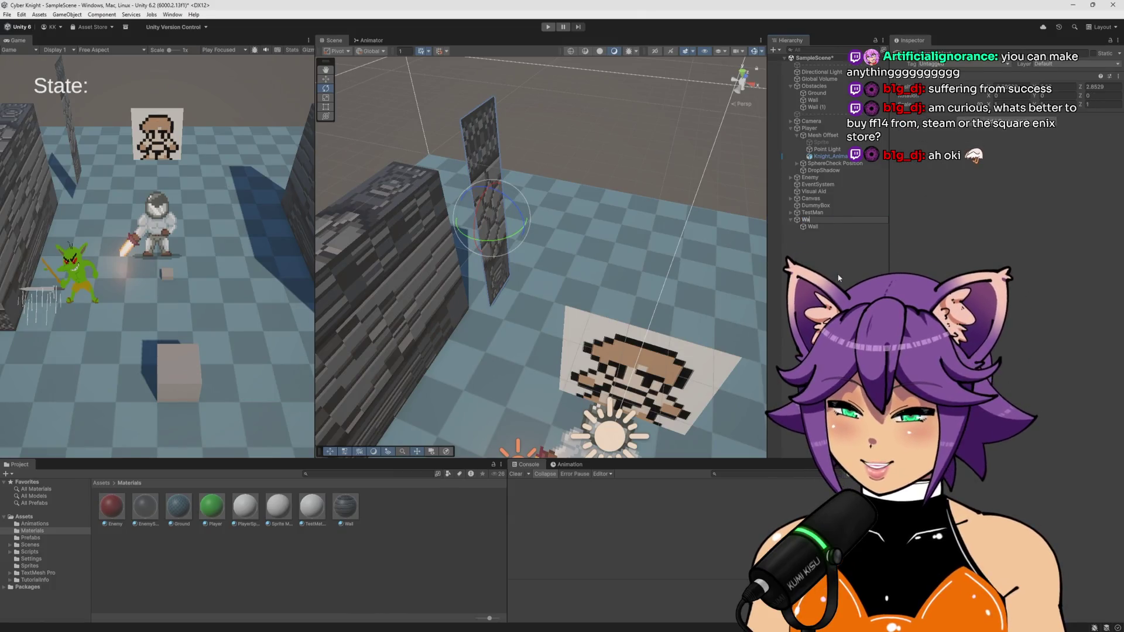
pyautogui.press('Return')
# Rename the child wall plane to Mesh and adjust its transform value
pyautogui.click(831, 227)
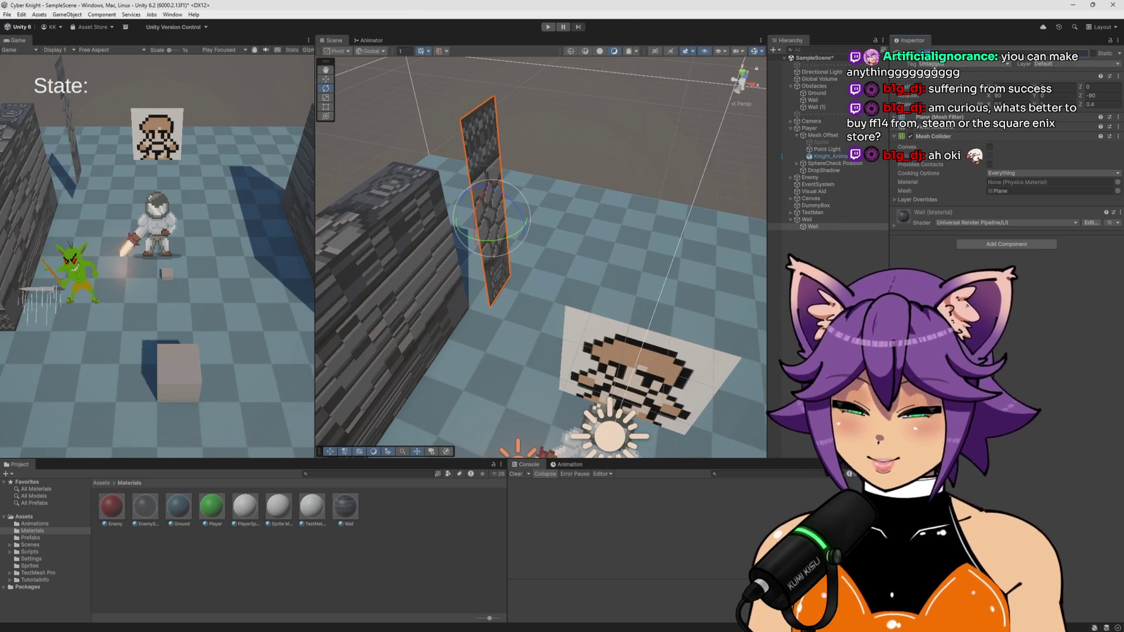
pyautogui.write('Mesh')
pyautogui.click(832, 222)
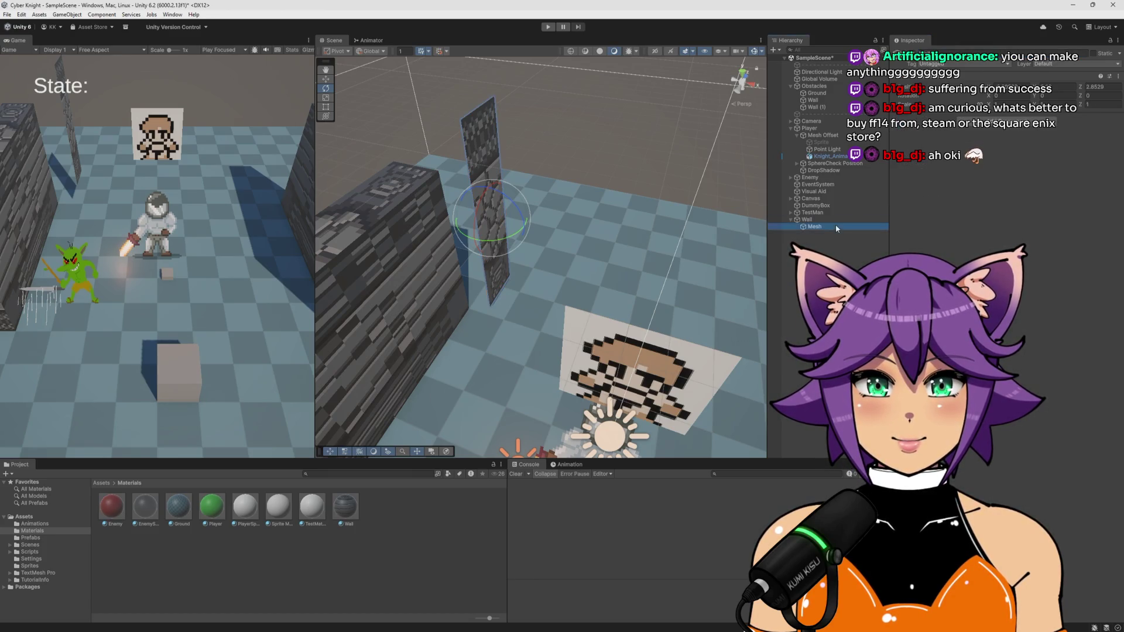
pyautogui.click(834, 226)
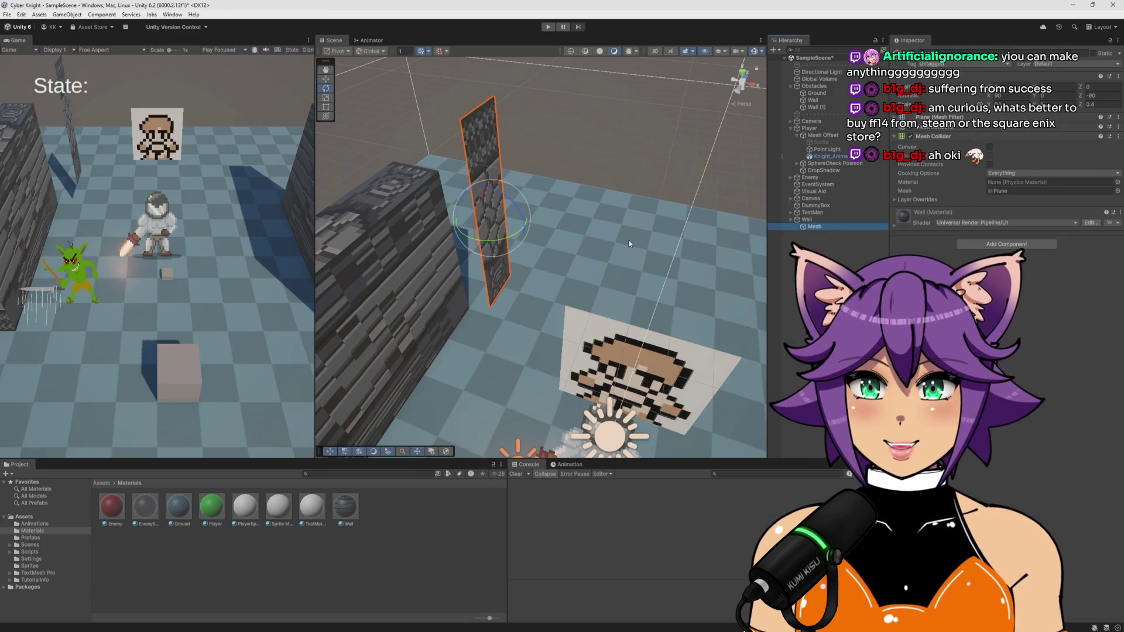
pyautogui.click(1054, 87)
pyautogui.press('Return')
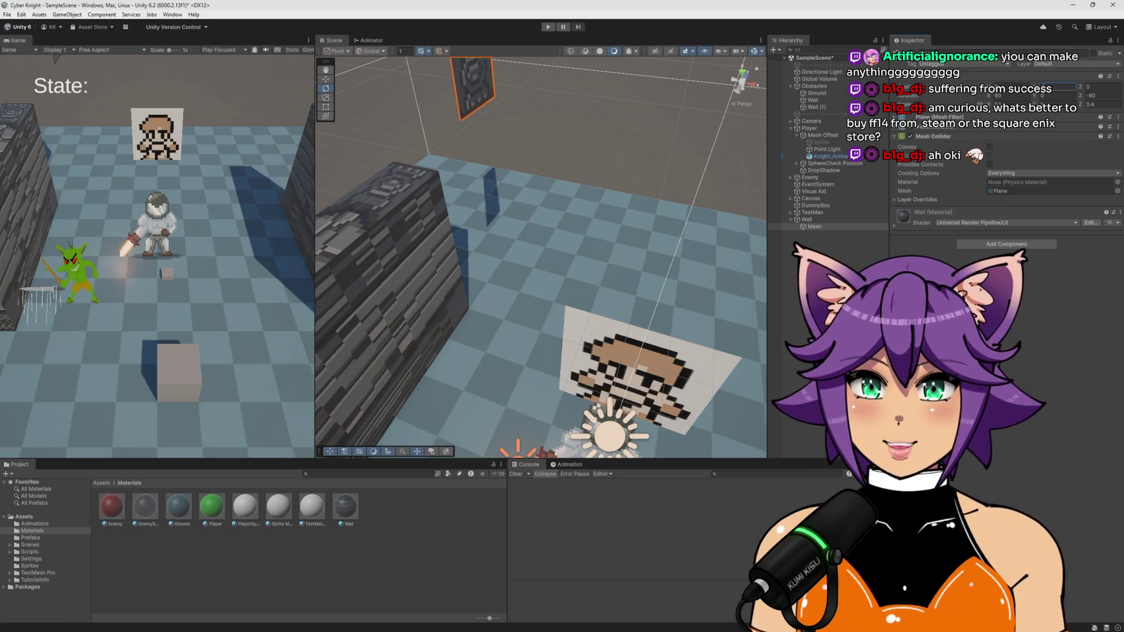
pyautogui.click(814, 220)
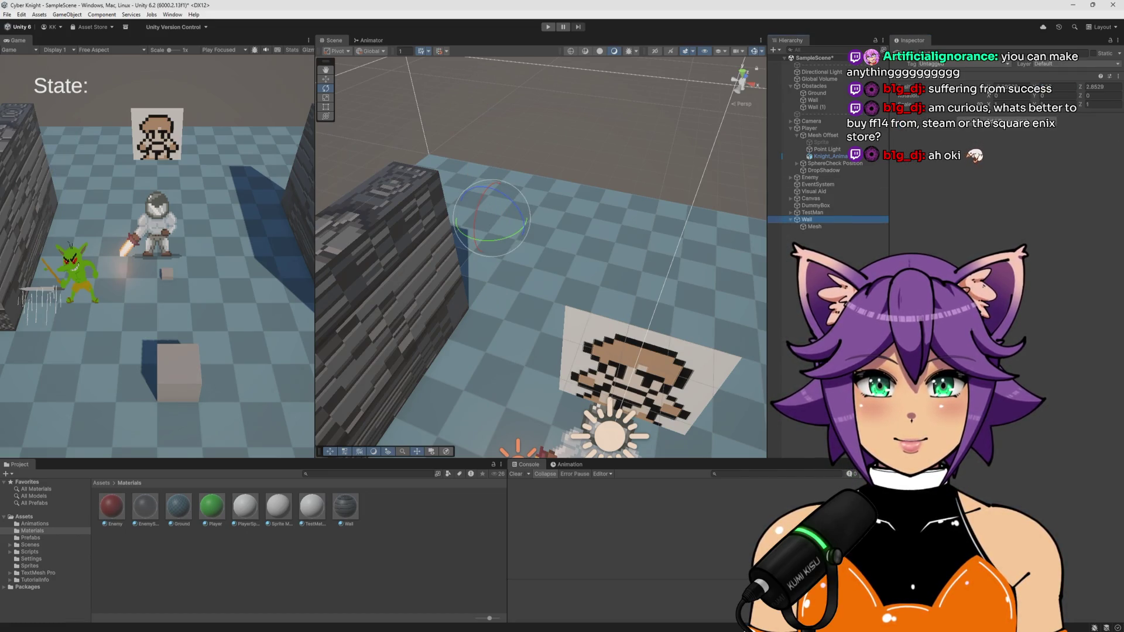
# Move the new Wall under Obstacles in the Hierarchy
pyautogui.rightClick(989, 88)
pyautogui.moveTo(807, 220); pyautogui.dragTo(817, 91)
pyautogui.press('w')
pyautogui.press('f')
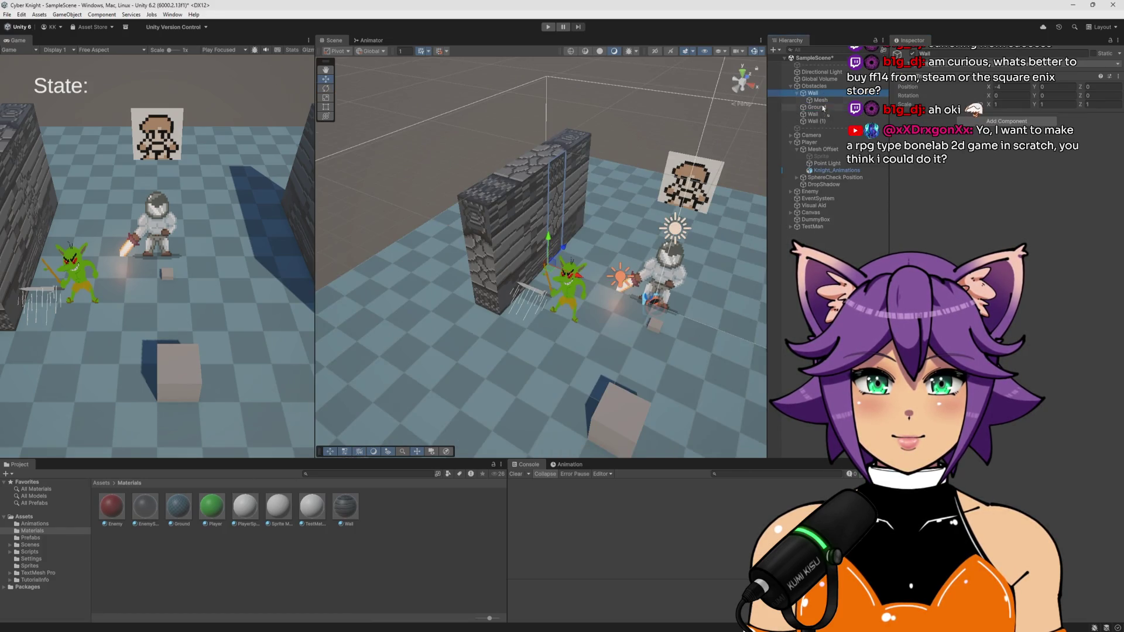
# Deactivate the old wall and Wall (1) objects
pyautogui.click(813, 100)
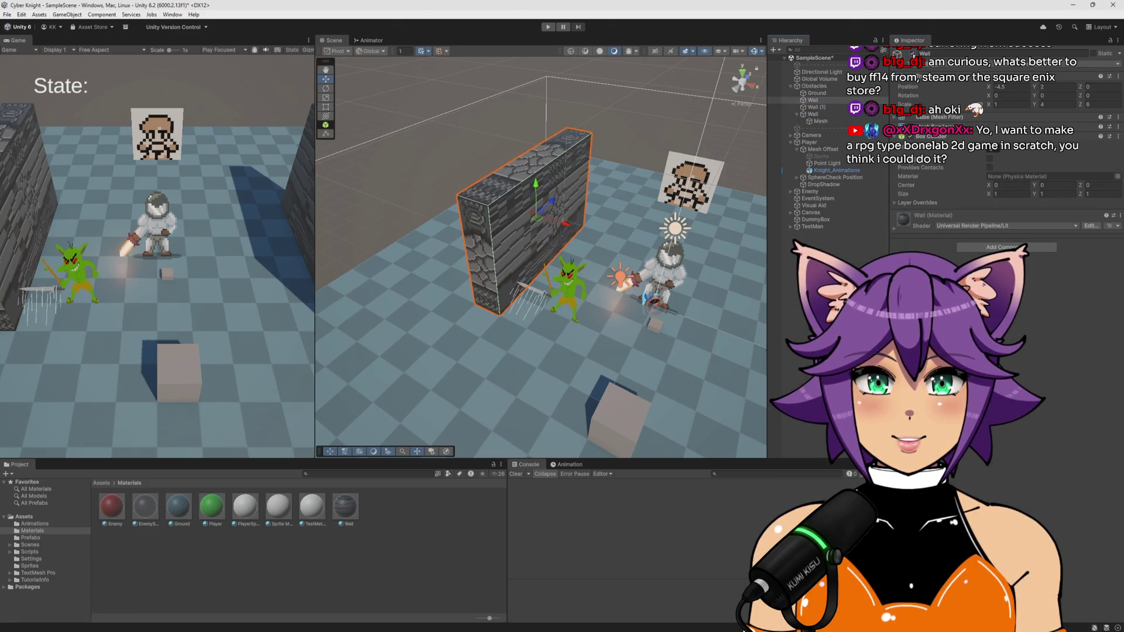
pyautogui.hotkey('alt', 'shift', 'a')
pyautogui.click(817, 107)
pyautogui.hotkey('alt', 'shift', 'a')
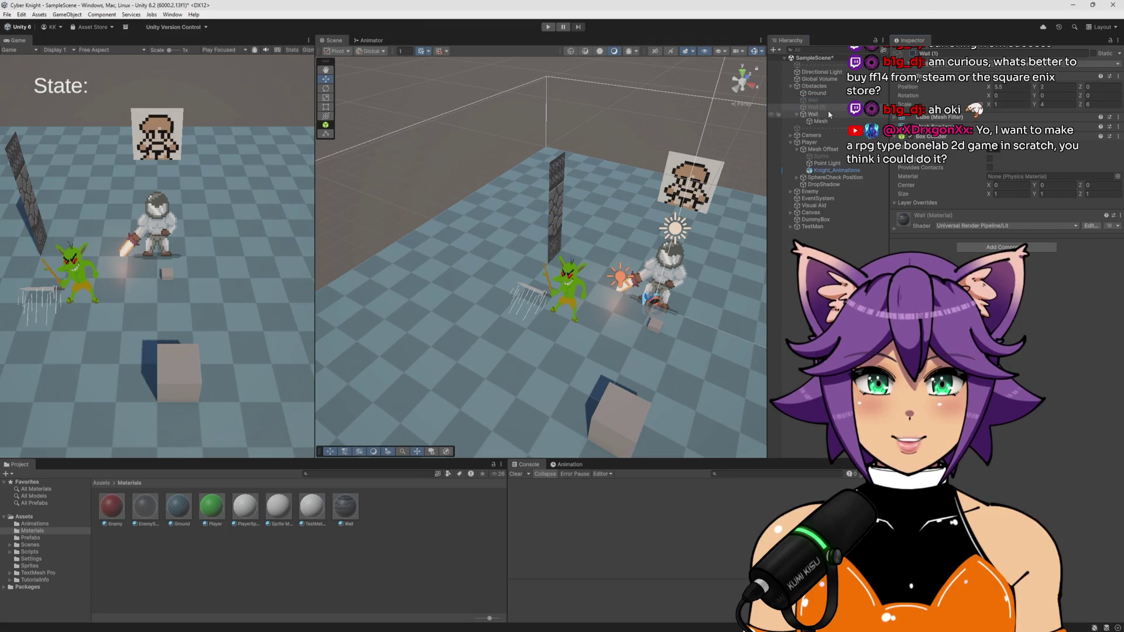
# Duplicate the new Wall object to create Wall (2)
pyautogui.click(814, 115)
pyautogui.moveTo(579, 229)
pyautogui.mouseDown()
pyautogui.moveTo(592, 217)
pyautogui.moveTo(590, 285)
pyautogui.moveTo(421, 221)
pyautogui.moveTo(513, 137)
pyautogui.moveTo(454, 215)
pyautogui.mouseUp()
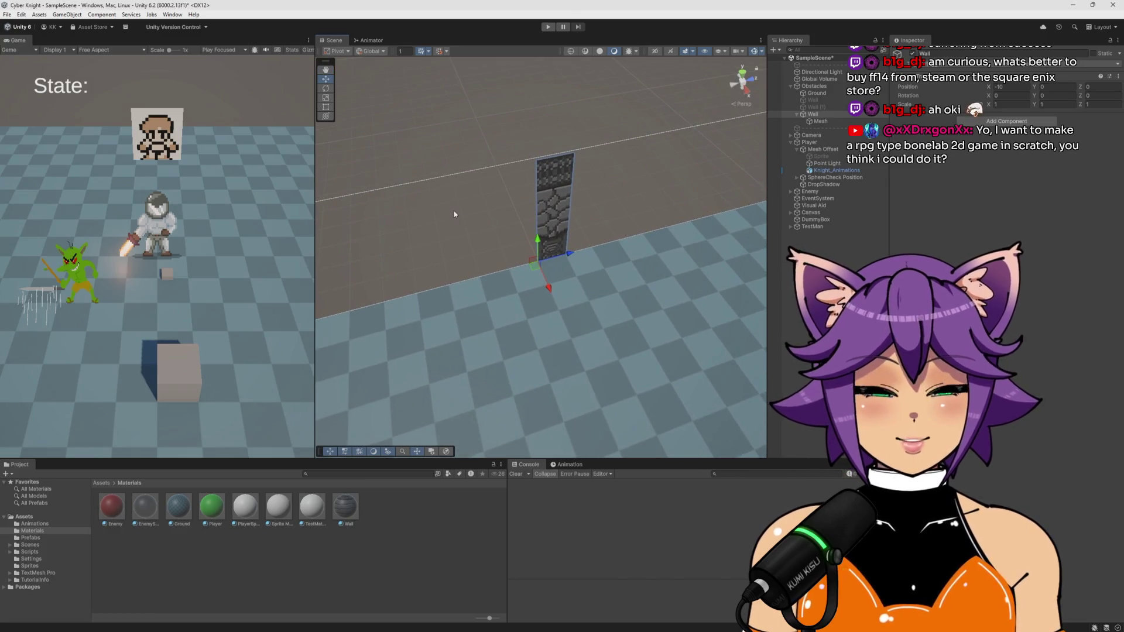
pyautogui.click(832, 116)
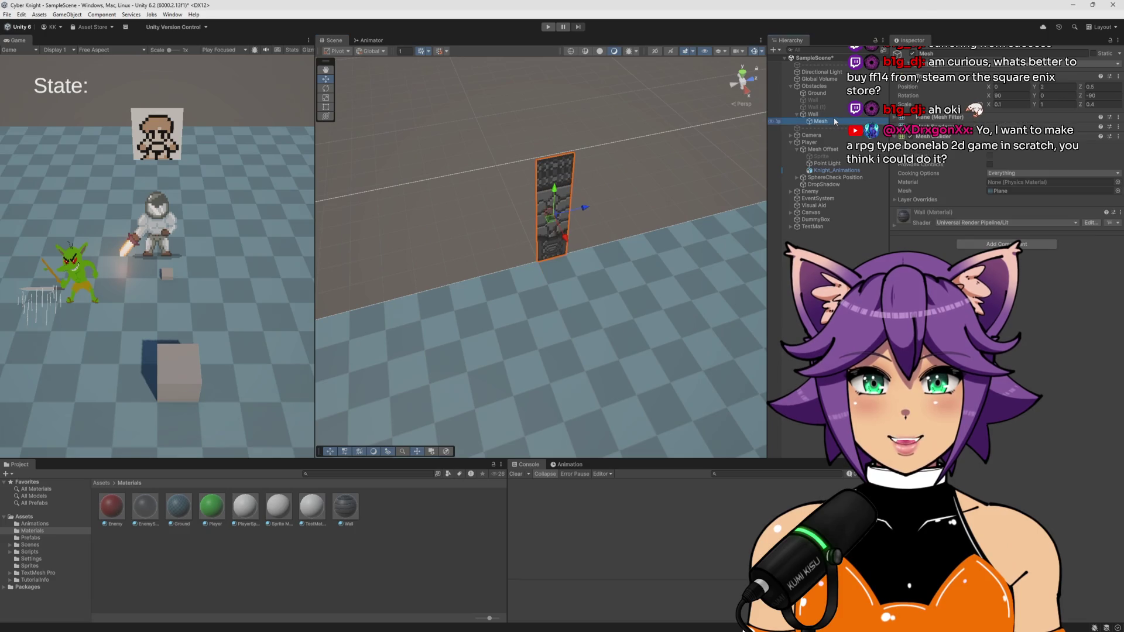
pyautogui.rightClick(831, 119)
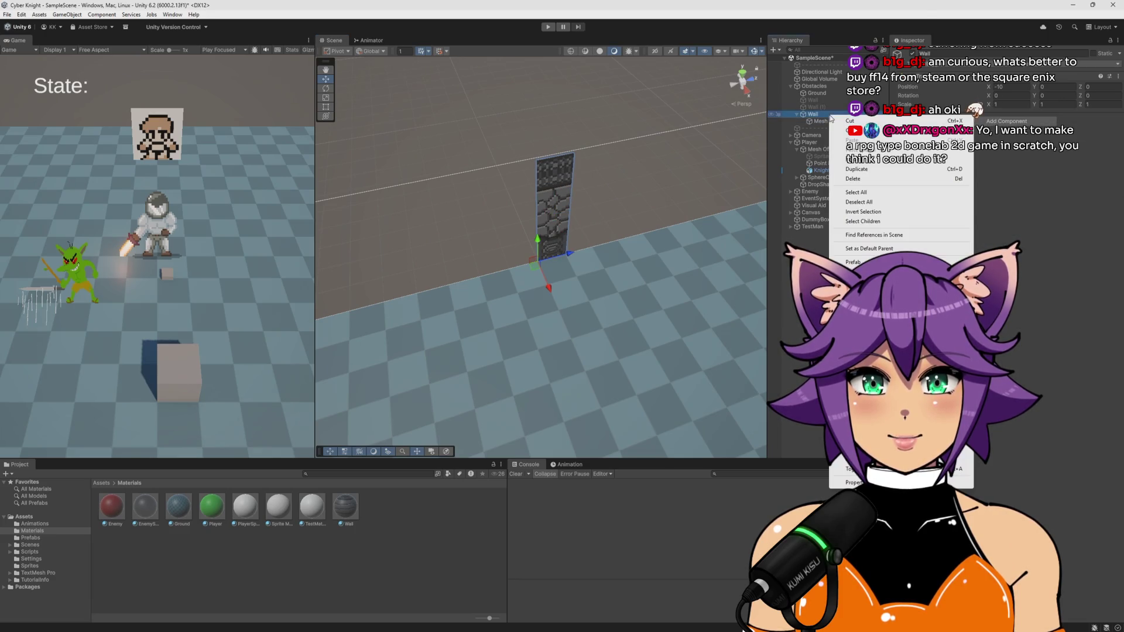
pyautogui.click(874, 170)
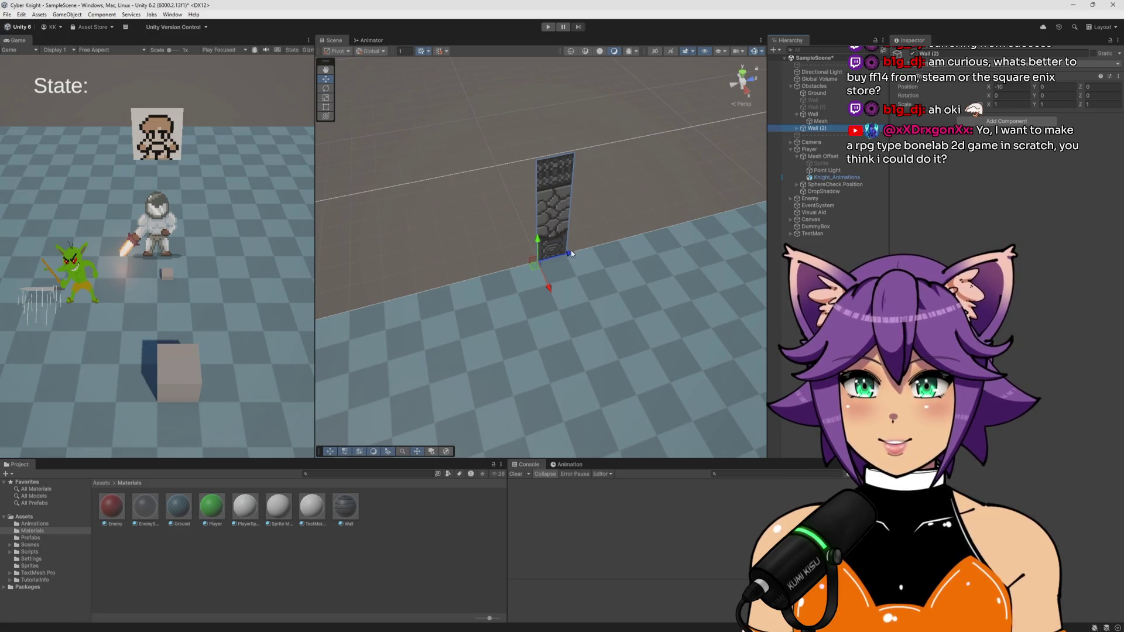
# Duplicate the wall repeatedly and line the copies up end to end along the floor edge
pyautogui.moveTo(569, 254); pyautogui.dragTo(551, 262)
pyautogui.hotkey('ctrl', 'd')
pyautogui.moveTo(542, 263); pyautogui.dragTo(423, 295)
pyautogui.hotkey('ctrl', 'd')
pyautogui.hotkey('ctrl', 'd')
pyautogui.moveTo(555, 326)
pyautogui.mouseDown()
pyautogui.moveTo(617, 280)
pyautogui.moveTo(493, 268)
pyautogui.moveTo(683, 269)
pyautogui.mouseUp()
pyautogui.hotkey('ctrl', 'd')
pyautogui.hotkey('ctrl', 'd')
pyautogui.hotkey('ctrl', 'd')
pyautogui.hotkey('ctrl', 'd')
pyautogui.moveTo(642, 310); pyautogui.dragTo(504, 310)
pyautogui.moveTo(600, 315)
pyautogui.mouseDown()
pyautogui.moveTo(629, 316)
pyautogui.moveTo(598, 339)
pyautogui.moveTo(515, 359)
pyautogui.moveTo(640, 339)
pyautogui.moveTo(666, 324)
pyautogui.moveTo(584, 344)
pyautogui.mouseUp()
pyautogui.hotkey('ctrl', 'd')
pyautogui.moveTo(459, 272); pyautogui.dragTo(688, 273)
pyautogui.hotkey('ctrl', 'd')
pyautogui.hotkey('ctrl', 'd')
pyautogui.hotkey('ctrl', 'd')
pyautogui.hotkey('ctrl', 'd')
pyautogui.hotkey('ctrl', 'd')
pyautogui.hotkey('ctrl', 'd')
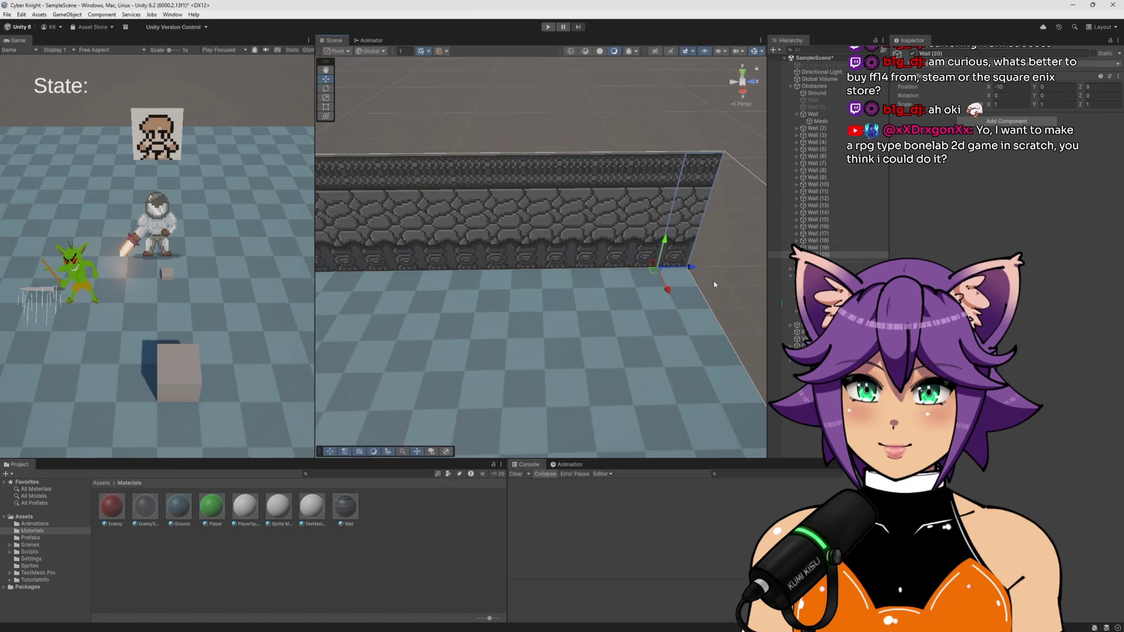
pyautogui.moveTo(553, 302)
pyautogui.mouseDown()
pyautogui.moveTo(630, 301)
pyautogui.moveTo(670, 330)
pyautogui.moveTo(713, 310)
pyautogui.mouseUp()
pyautogui.scroll(5, 487, 268)
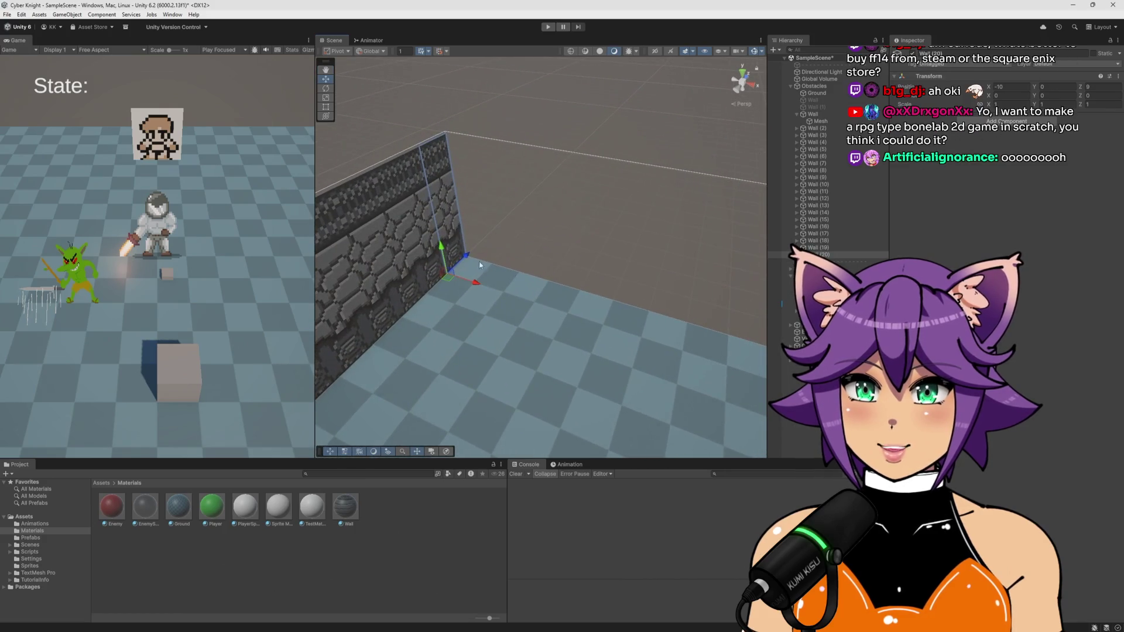
# Duplicate the corner wall piece and rotate it to start the side wall
pyautogui.moveTo(474, 285)
pyautogui.mouseDown()
pyautogui.moveTo(497, 287)
pyautogui.moveTo(473, 271)
pyautogui.mouseUp()
pyautogui.hotkey('ctrl', 'd')
pyautogui.press('e')
pyautogui.moveTo(469, 293); pyautogui.dragTo(366, 307)
pyautogui.press('w')
pyautogui.moveTo(472, 245); pyautogui.dragTo(614, 298)
# Extend the side wall rightward with more copies, undoing the extra pieces
pyautogui.hotkey('ctrl', 'd')
pyautogui.hotkey('ctrl', 'd')
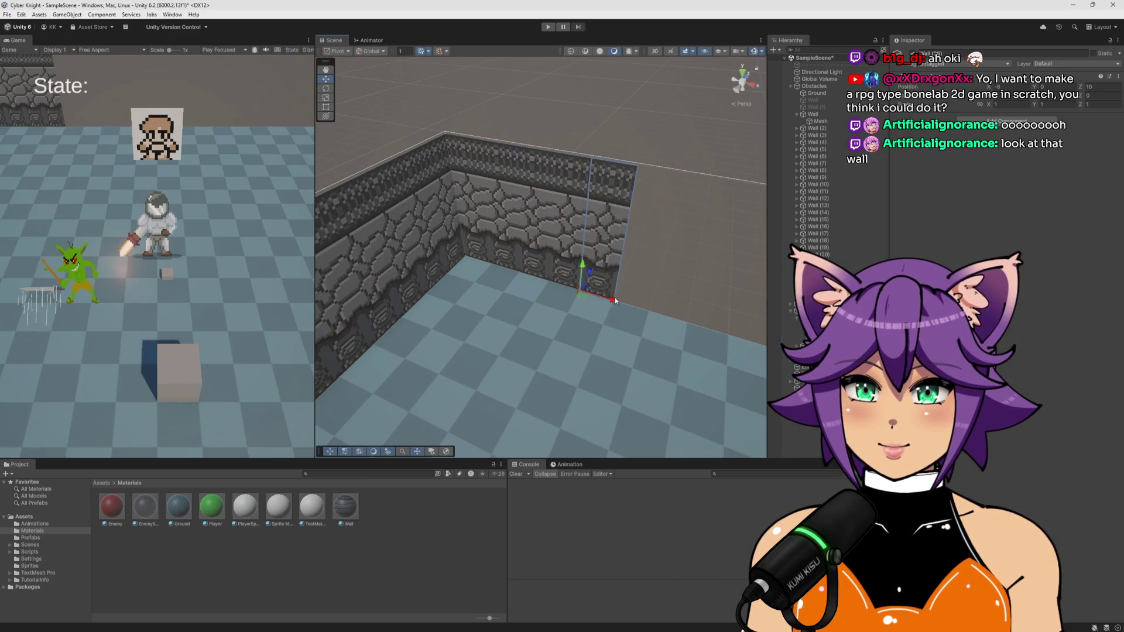
pyautogui.moveTo(630, 358)
pyautogui.mouseDown()
pyautogui.moveTo(426, 308)
pyautogui.moveTo(682, 316)
pyautogui.mouseUp()
pyautogui.hotkey('ctrl', 'd')
pyautogui.hotkey('ctrl', 'd')
pyautogui.hotkey('ctrl', 'd')
pyautogui.hotkey('ctrl', 'd')
pyautogui.hotkey('ctrl', 'd')
pyautogui.hotkey('ctrl', 'd')
pyautogui.hotkey('ctrl', 'd')
pyautogui.hotkey('ctrl', 'z')
pyautogui.hotkey('ctrl', 'z')
pyautogui.hotkey('ctrl', 'z')
pyautogui.hotkey('ctrl', 'z')
pyautogui.hotkey('ctrl', 'z')
pyautogui.hotkey('ctrl', 'd')
pyautogui.moveTo(525, 331)
pyautogui.mouseDown()
pyautogui.moveTo(683, 332)
pyautogui.moveTo(649, 359)
pyautogui.moveTo(615, 357)
pyautogui.moveTo(575, 335)
pyautogui.mouseUp()
pyautogui.hotkey('ctrl', 'd')
pyautogui.hotkey('ctrl', 'd')
pyautogui.hotkey('ctrl', 'd')
pyautogui.hotkey('ctrl', 'd')
pyautogui.hotkey('ctrl', 'd')
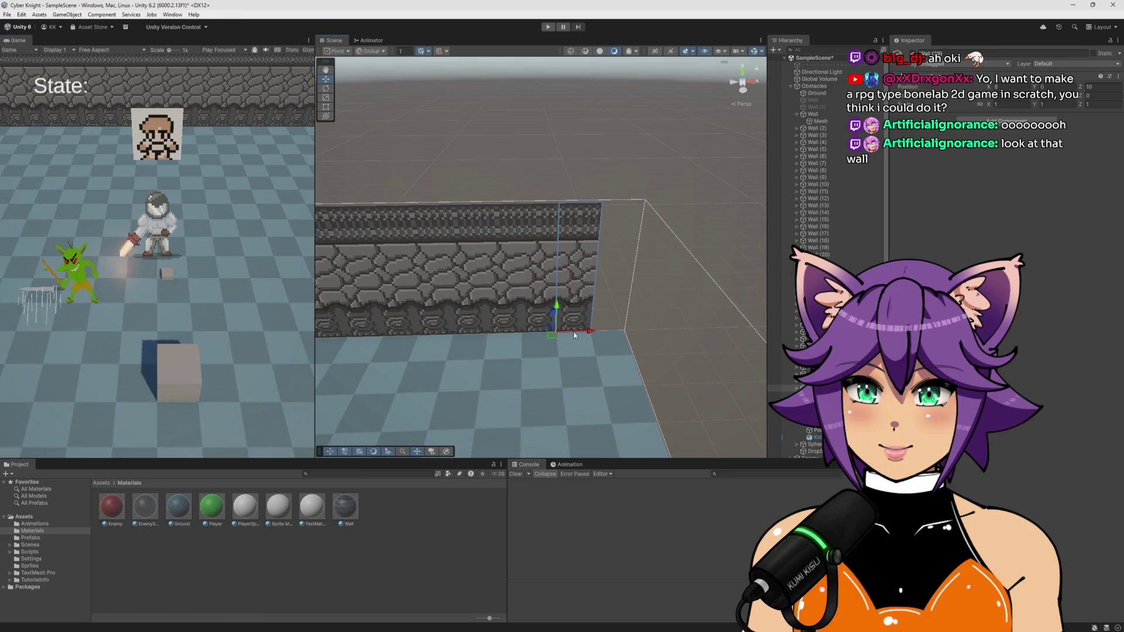
pyautogui.scroll(-5, 589, 332)
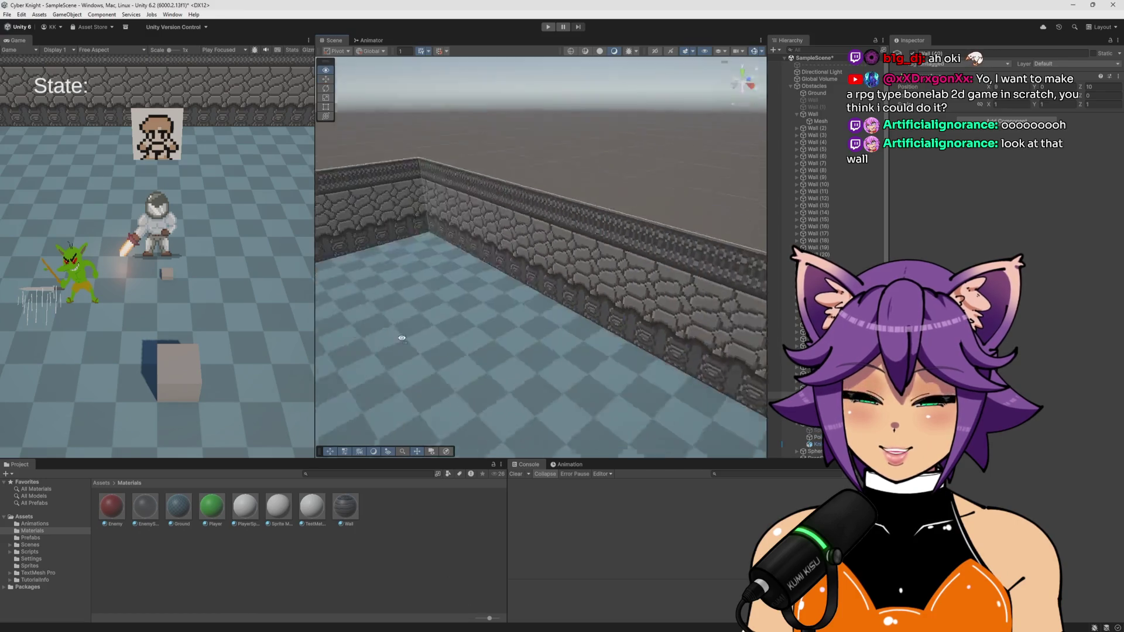
pyautogui.moveTo(427, 329)
pyautogui.mouseDown()
pyautogui.moveTo(533, 332)
pyautogui.moveTo(491, 328)
pyautogui.mouseUp()
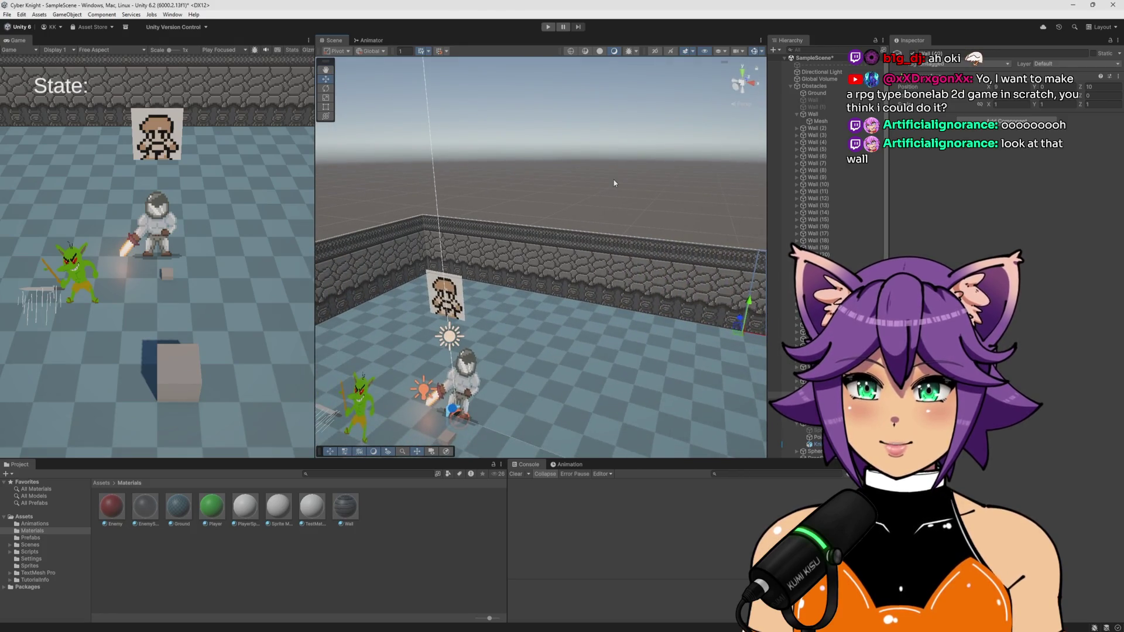
# Enlarge the Game view and enter play mode
pyautogui.click(373, 227)
pyautogui.moveTo(316, 260); pyautogui.dragTo(578, 252)
pyautogui.click(548, 27)
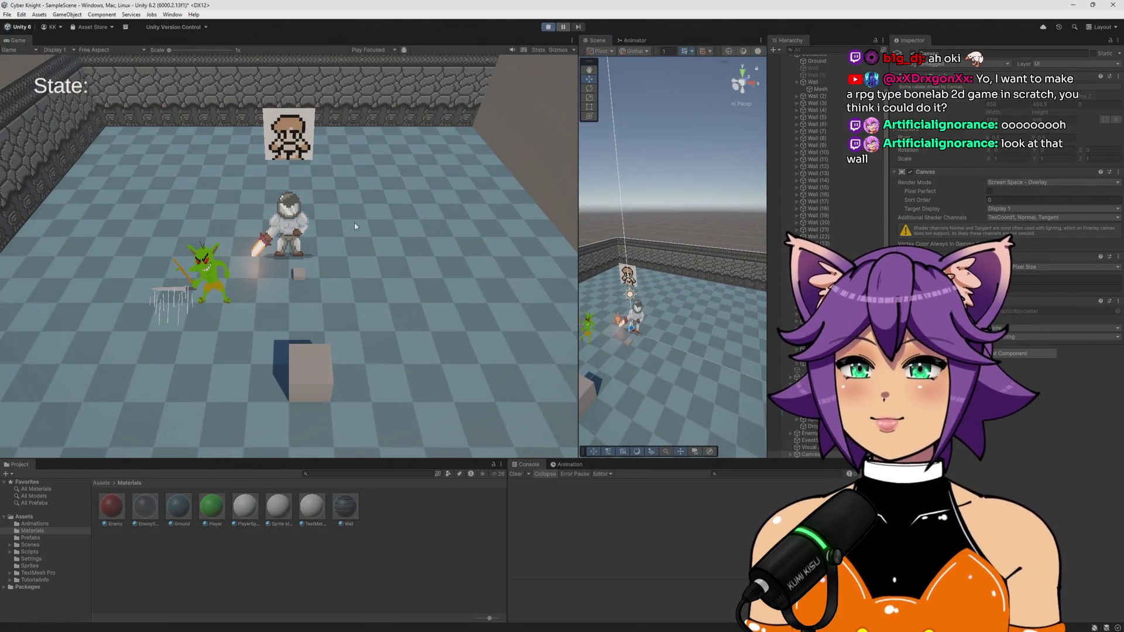
# Walk the player with WASD along the walls while the enemy chases, then stop playing
pyautogui.press('w')
pyautogui.press('a')
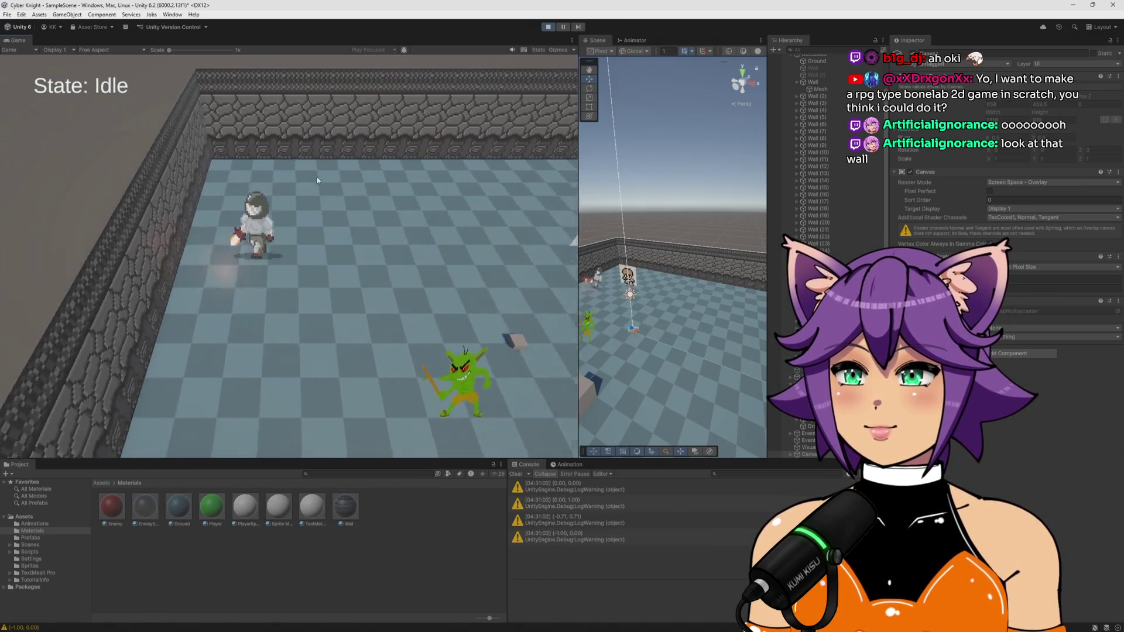
pyautogui.press('w')
pyautogui.press('d')
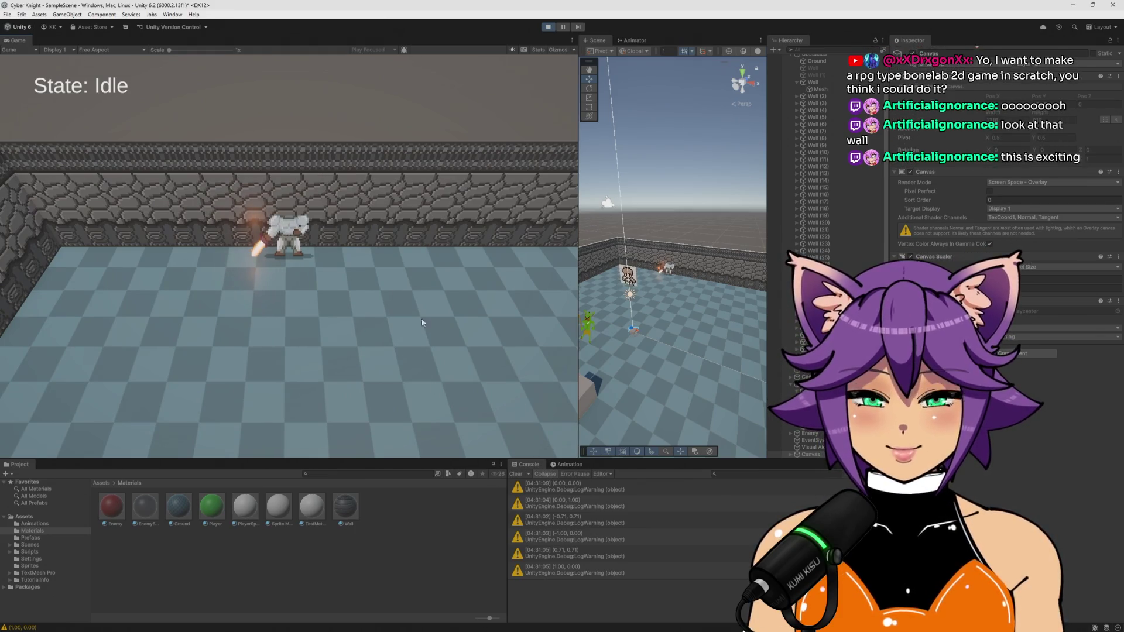
pyautogui.press('d')
pyautogui.press('a')
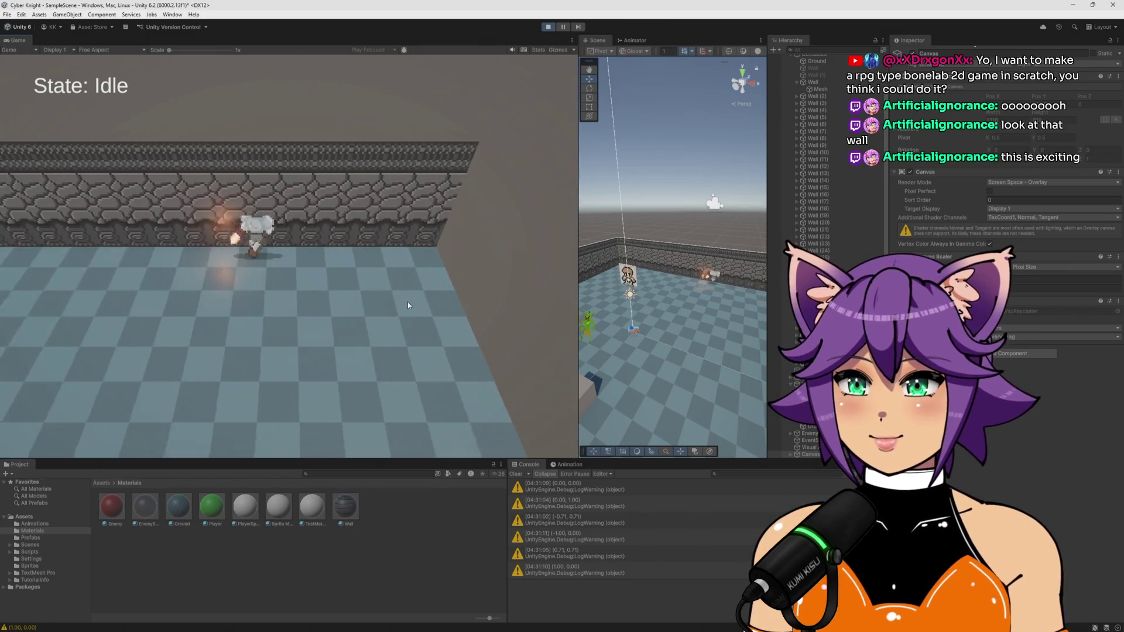
pyautogui.press('w')
pyautogui.press('s')
pyautogui.press('s')
pyautogui.press('a')
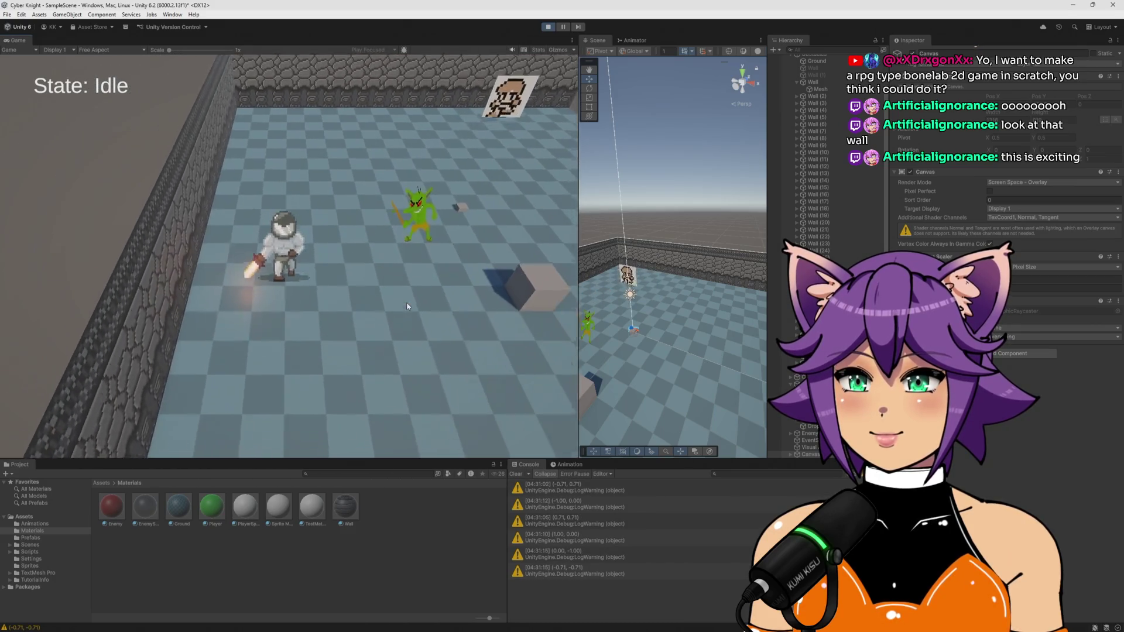
pyautogui.press('w')
pyautogui.press('d')
pyautogui.press('s')
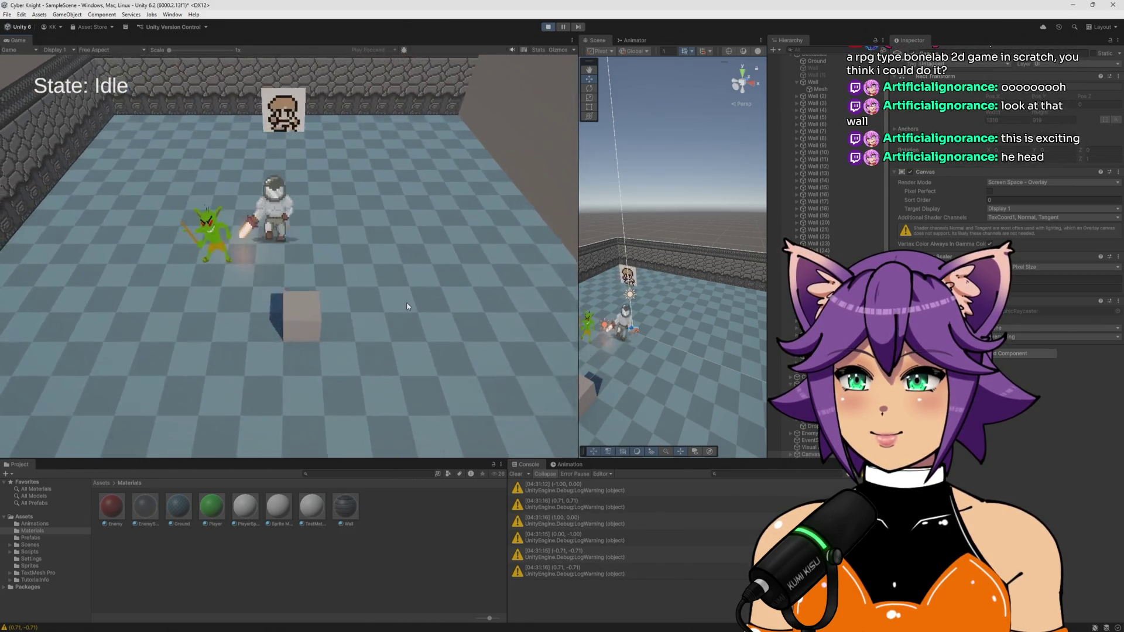
pyautogui.press('w')
pyautogui.press('a')
pyautogui.press('s')
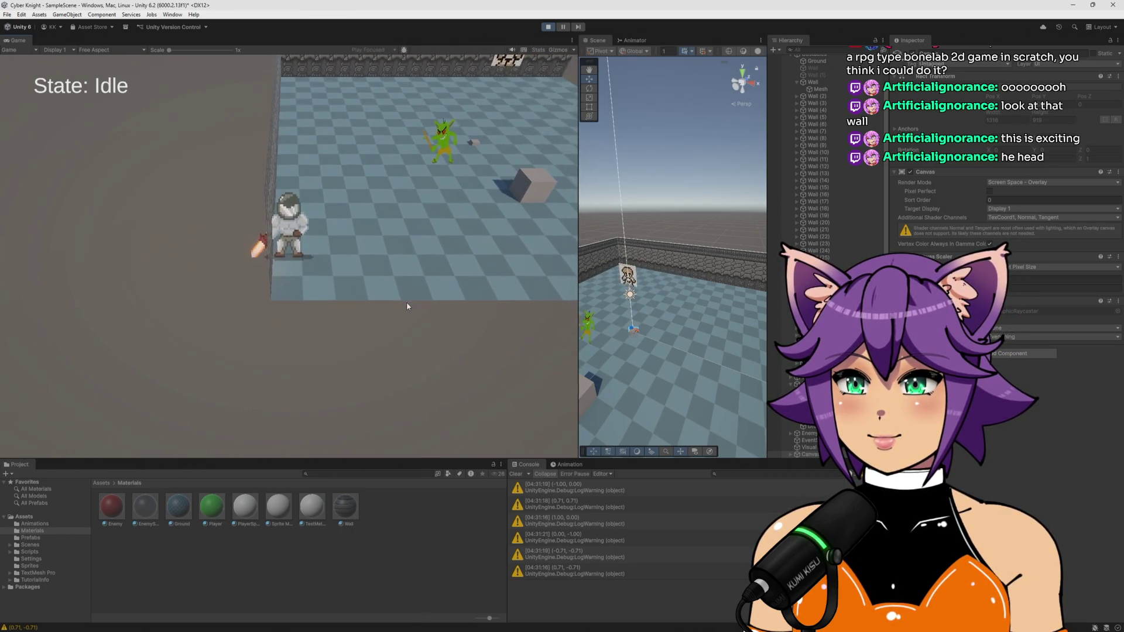
pyautogui.press('w')
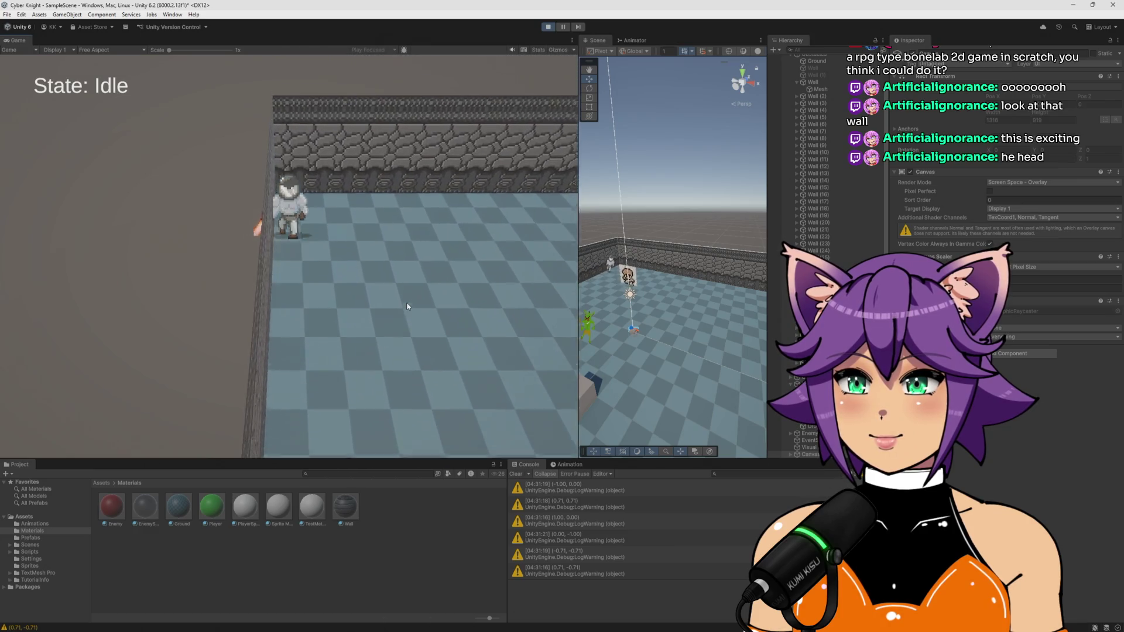
pyautogui.press('d')
pyautogui.press('a')
pyautogui.press('s')
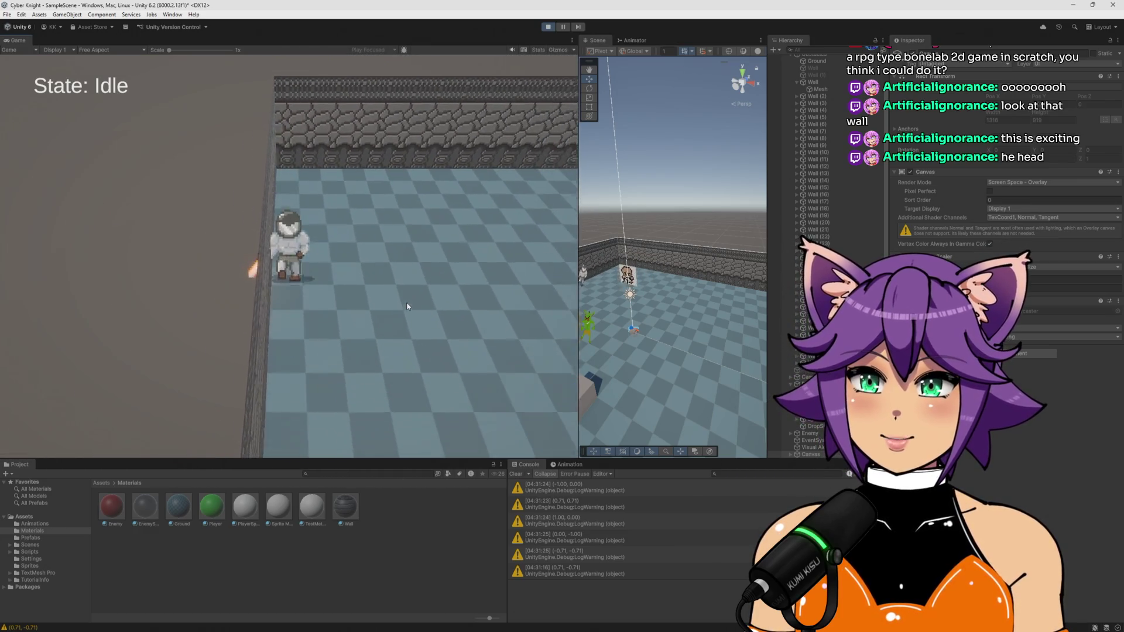
pyautogui.press('s')
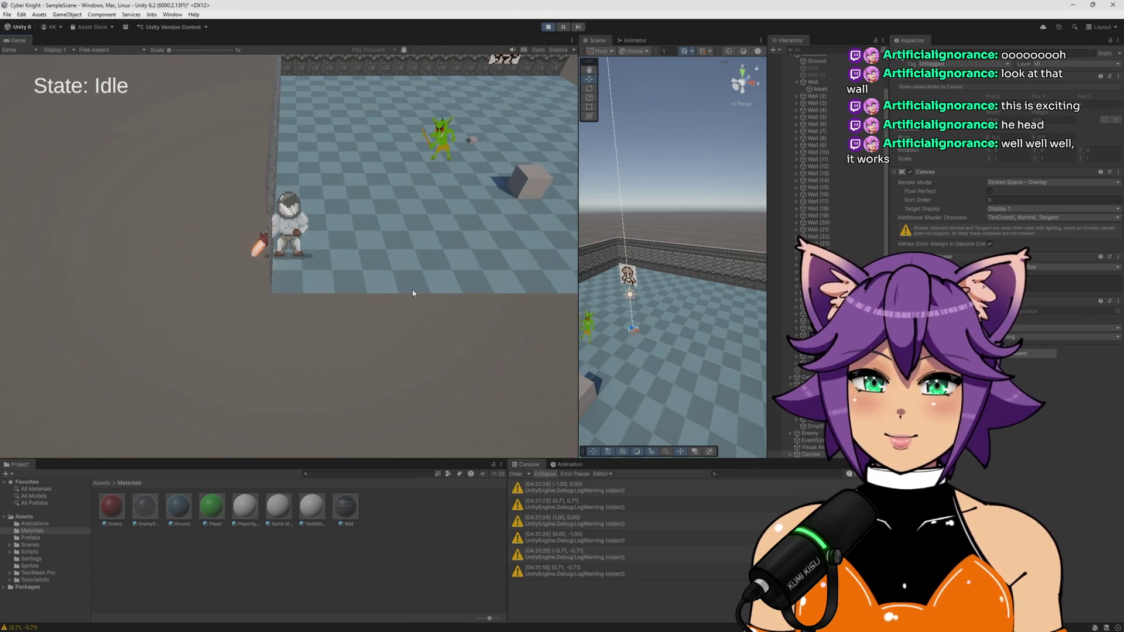
pyautogui.press('w')
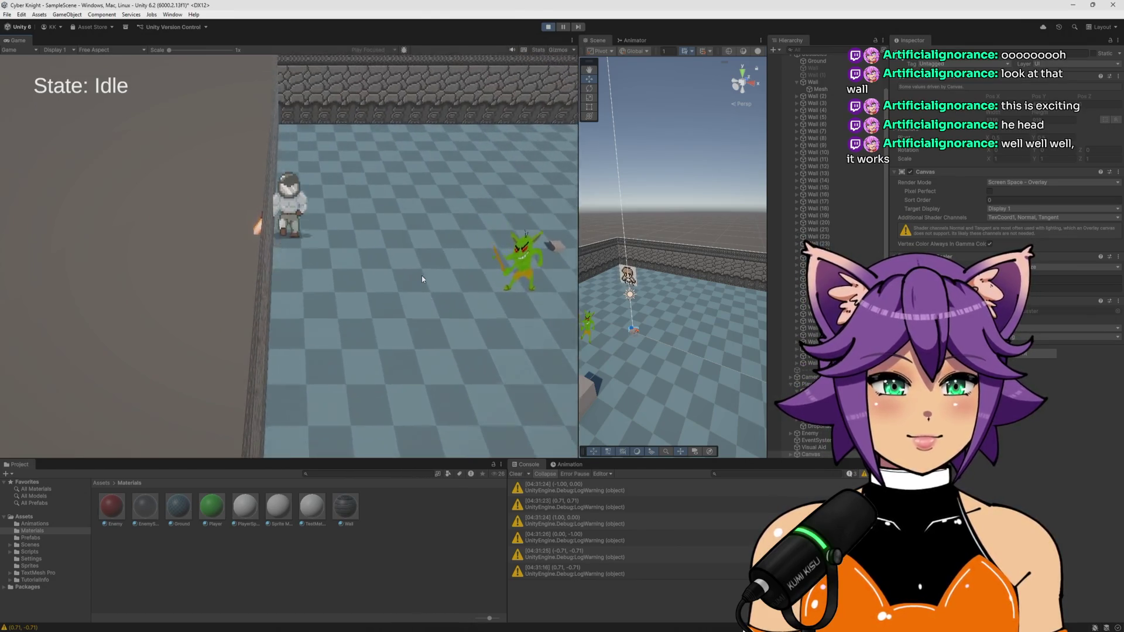
pyautogui.press('w')
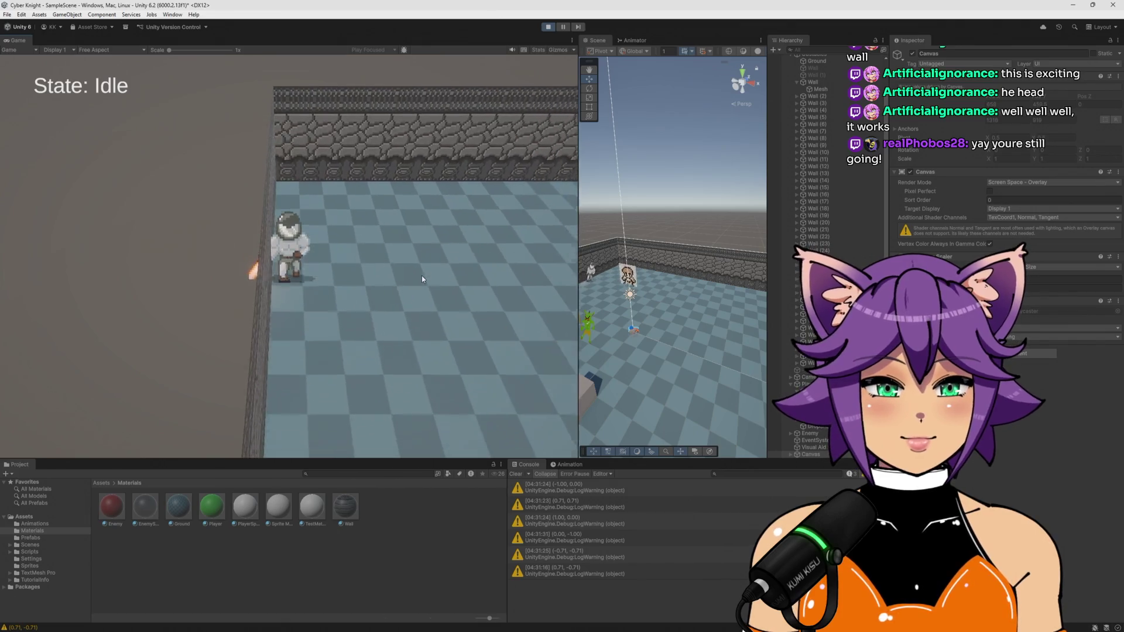
pyautogui.press('s')
pyautogui.press('d')
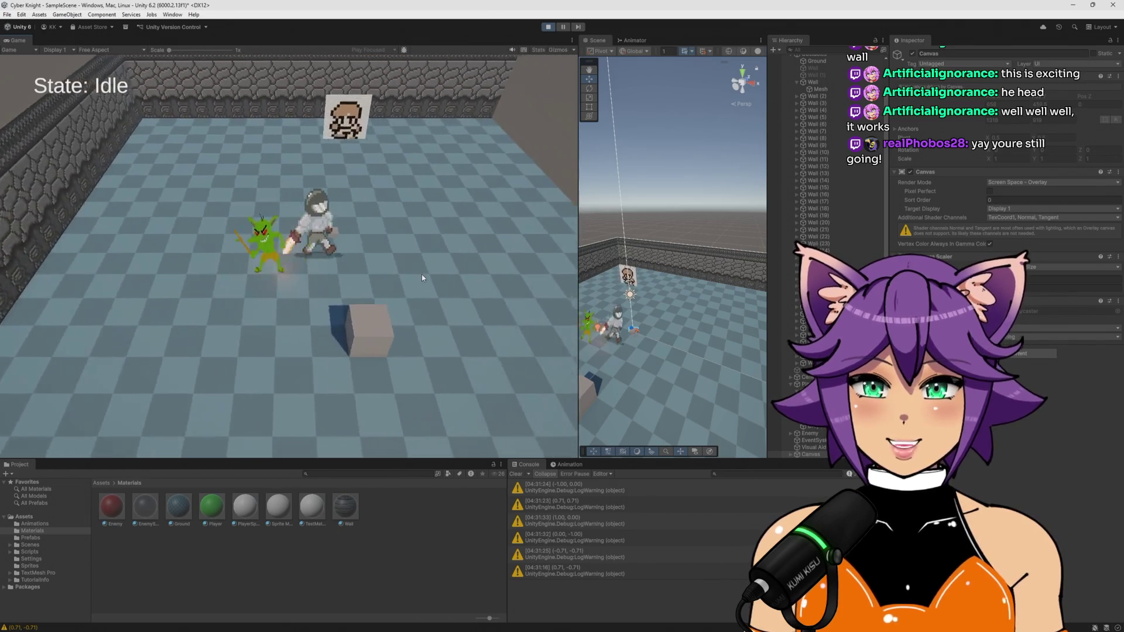
pyautogui.press('a')
pyautogui.click(548, 26)
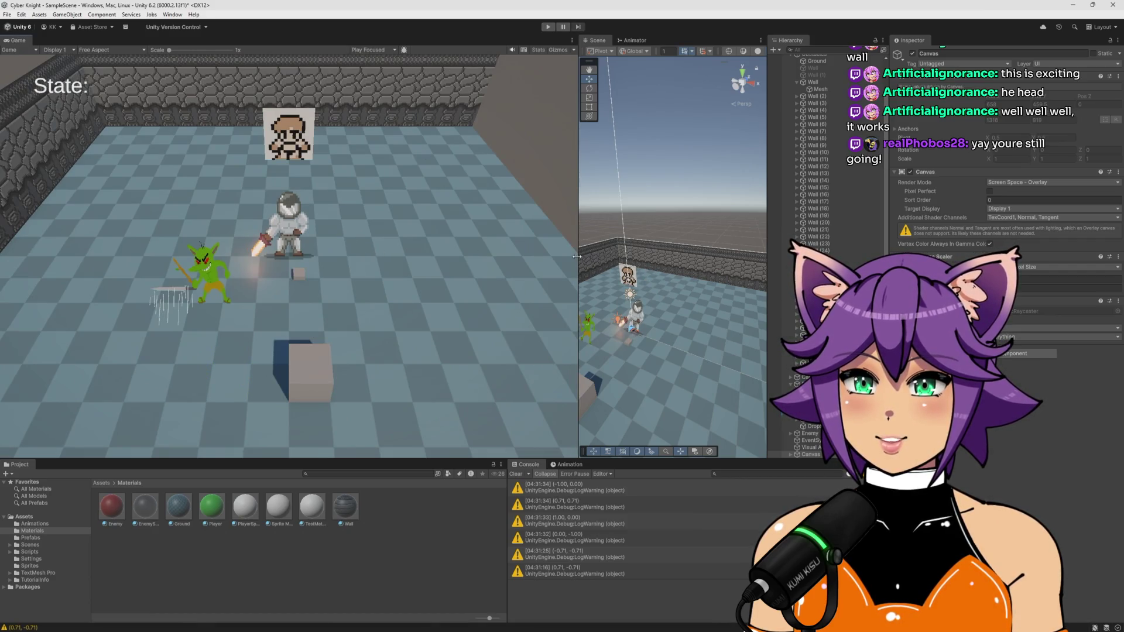
# Widen the Scene view beside the Game view and centre the walled arena
pyautogui.moveTo(577, 257); pyautogui.dragTo(240, 258)
pyautogui.moveTo(410, 263)
pyautogui.mouseDown()
pyautogui.moveTo(477, 273)
pyautogui.moveTo(522, 251)
pyautogui.mouseUp()
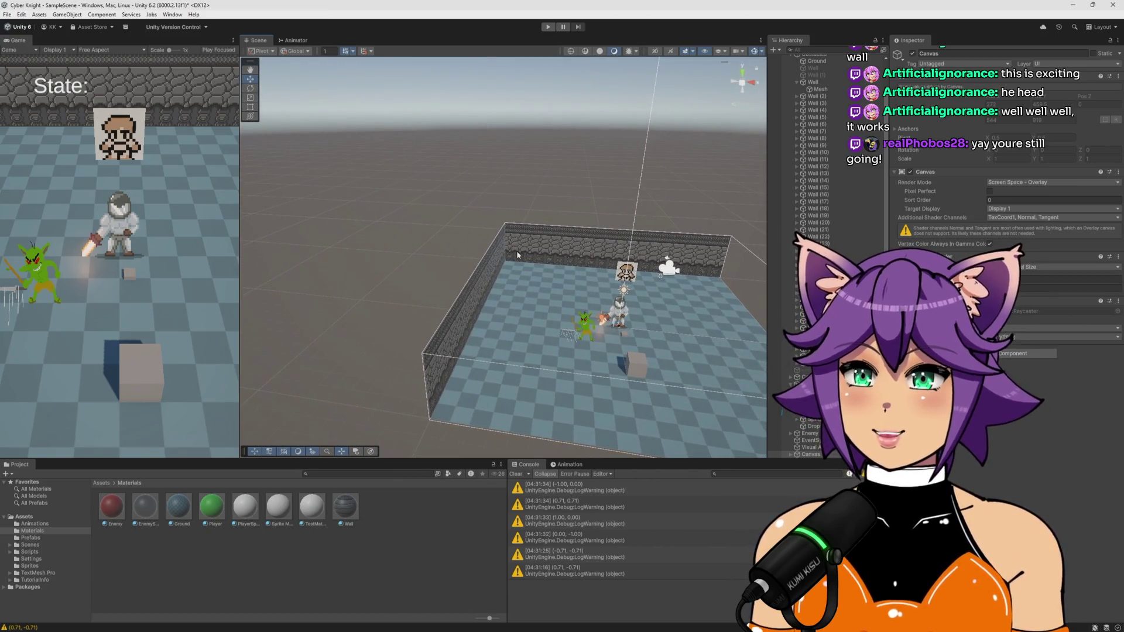
pyautogui.click(468, 195)
pyautogui.keyDown('alt'); pyautogui.moveTo(454, 206); pyautogui.dragTo(431, 217); pyautogui.keyUp('alt')
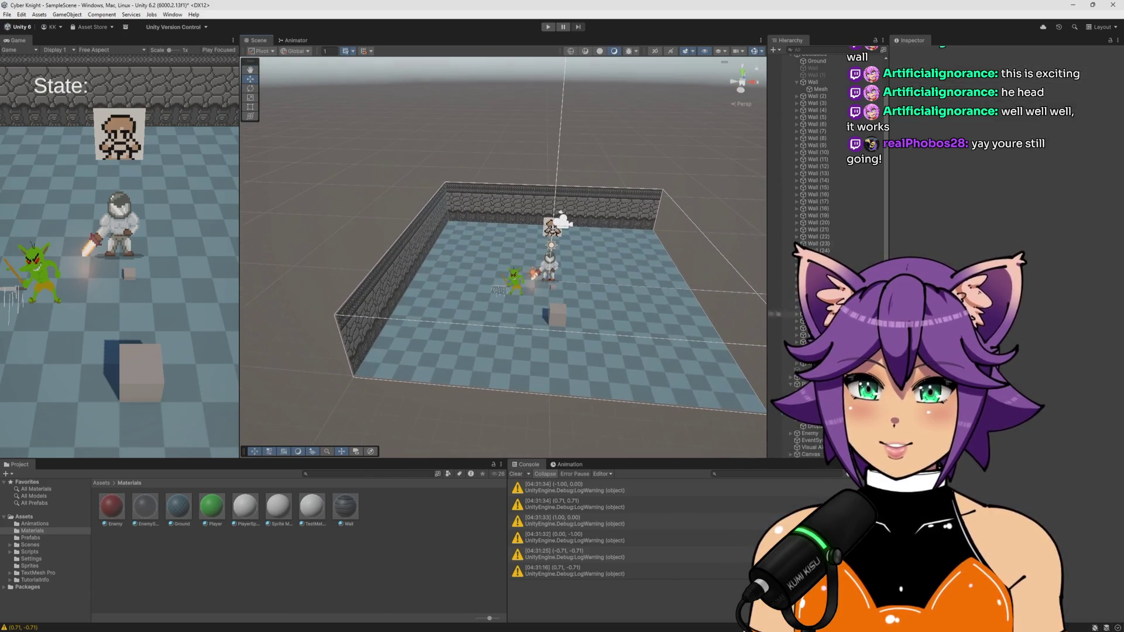
pyautogui.scroll(2, 862, 119)
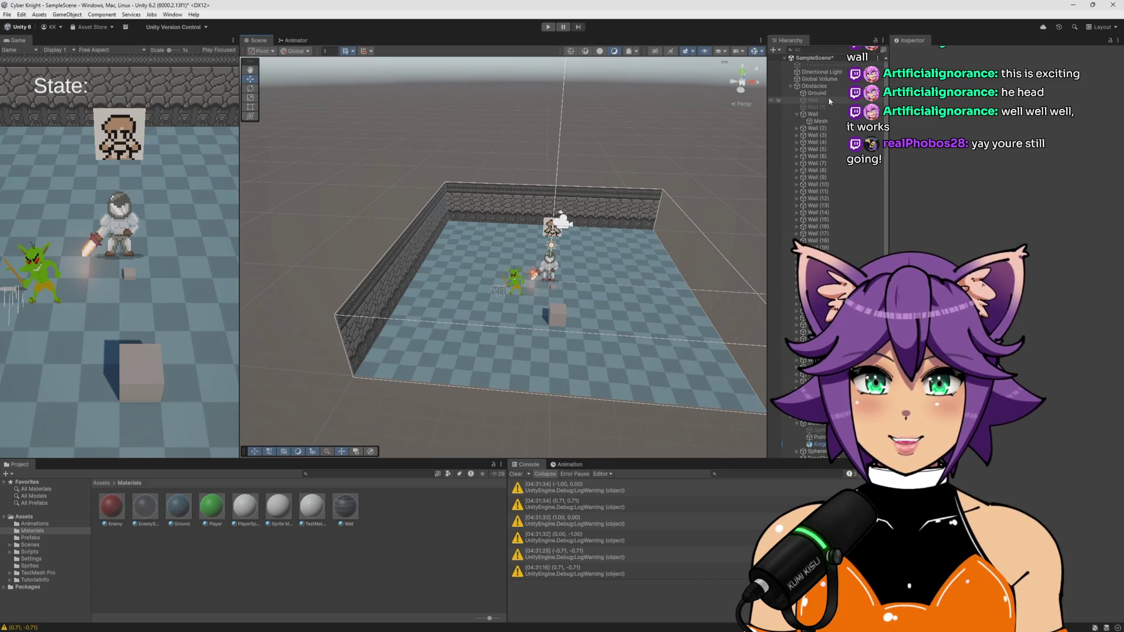
# Create an empty GameObject from the Obstacles context menu and name it WallTop
pyautogui.click(828, 97)
pyautogui.rightClick(822, 87)
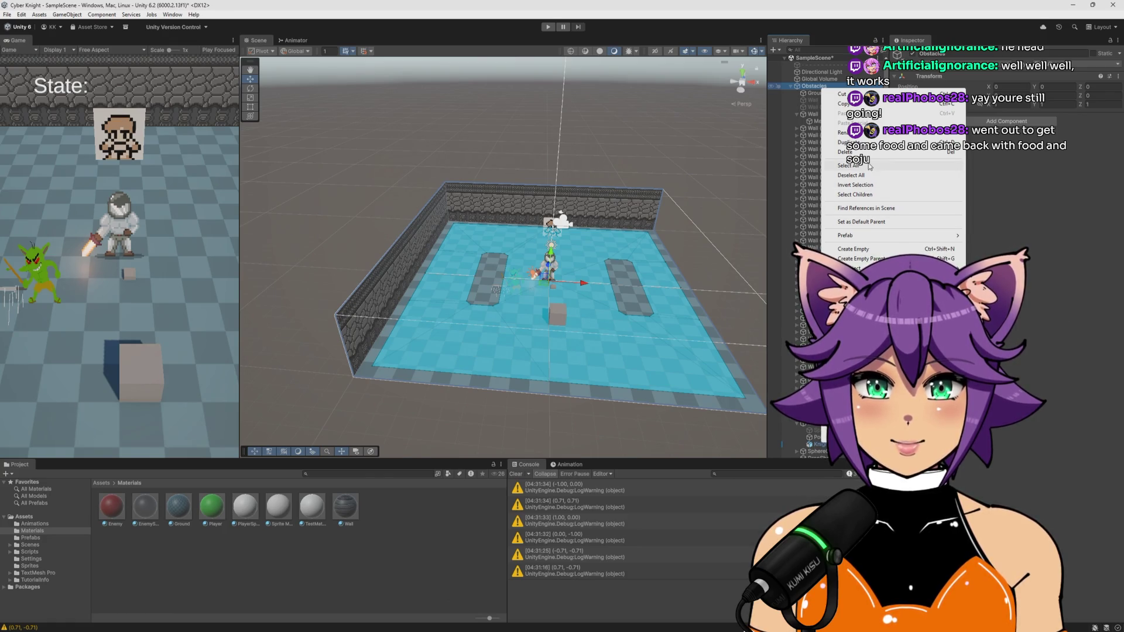
pyautogui.click(875, 250)
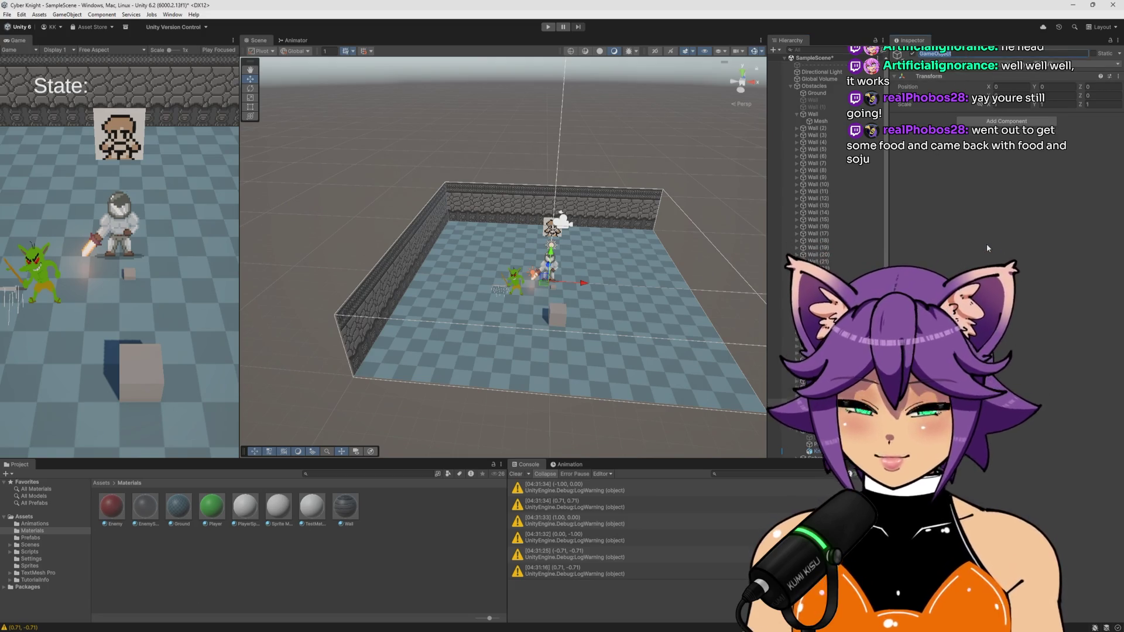
pyautogui.write('WallTop')
pyautogui.press('Return')
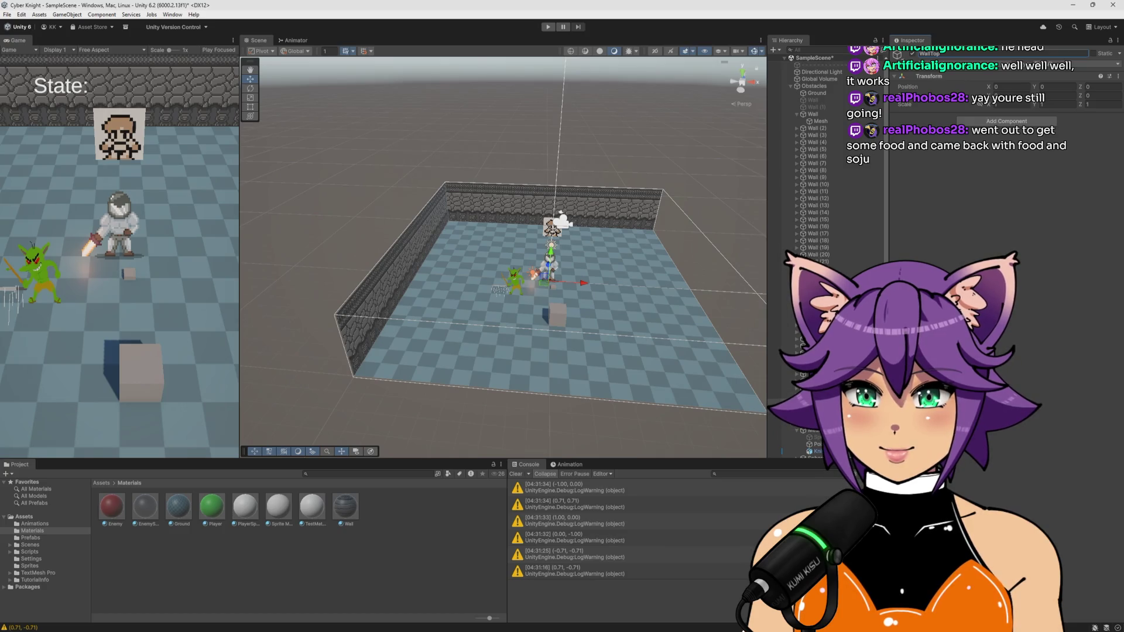
pyautogui.rightClick(834, 321)
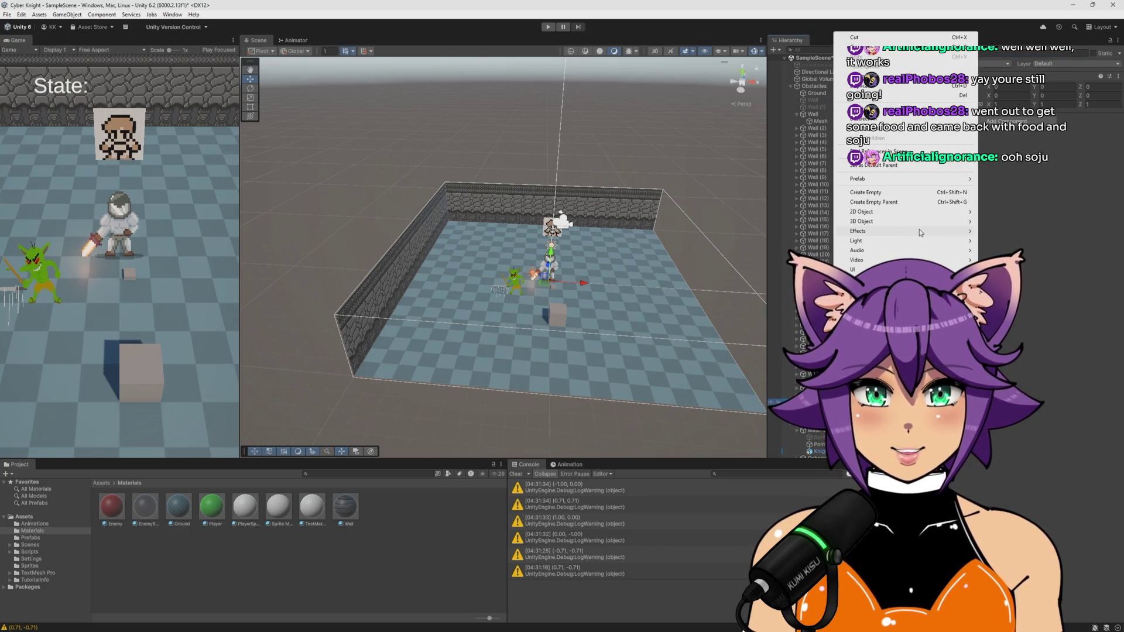
# Add a 3D Plane, set its Position Y to 4, and slide it along X
pyautogui.moveTo(915, 217)
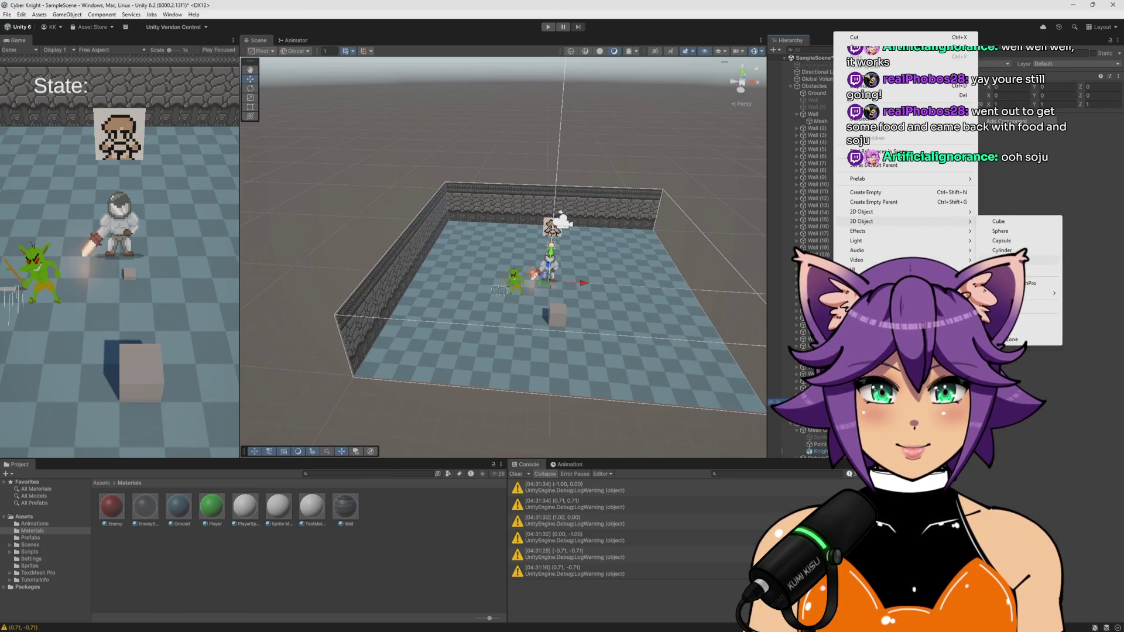
pyautogui.click(1002, 260)
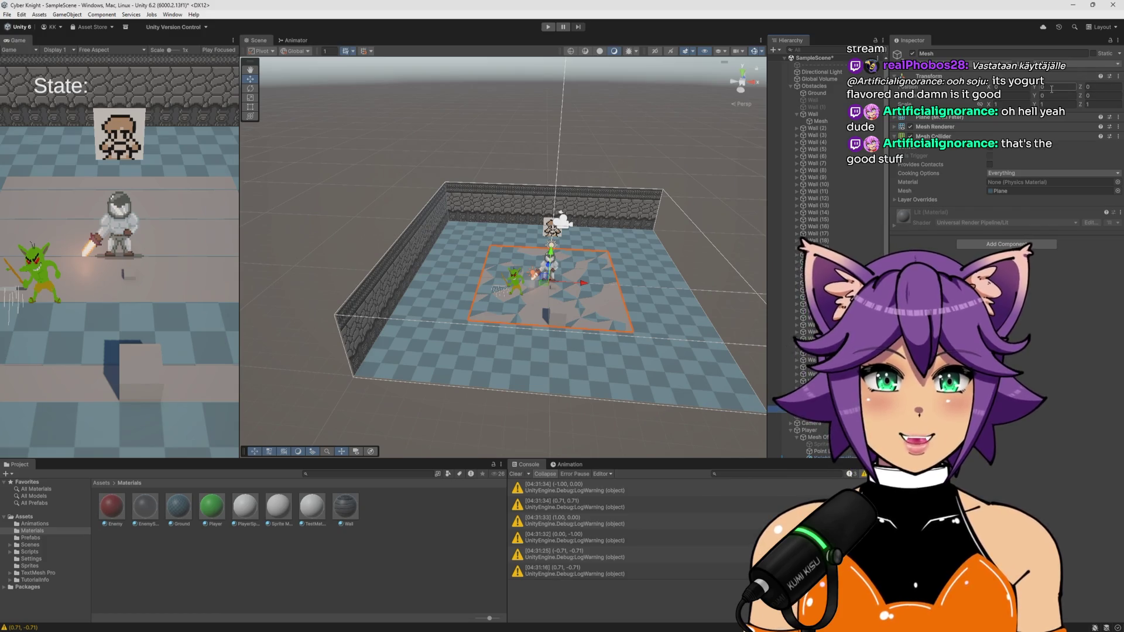
pyautogui.write('4')
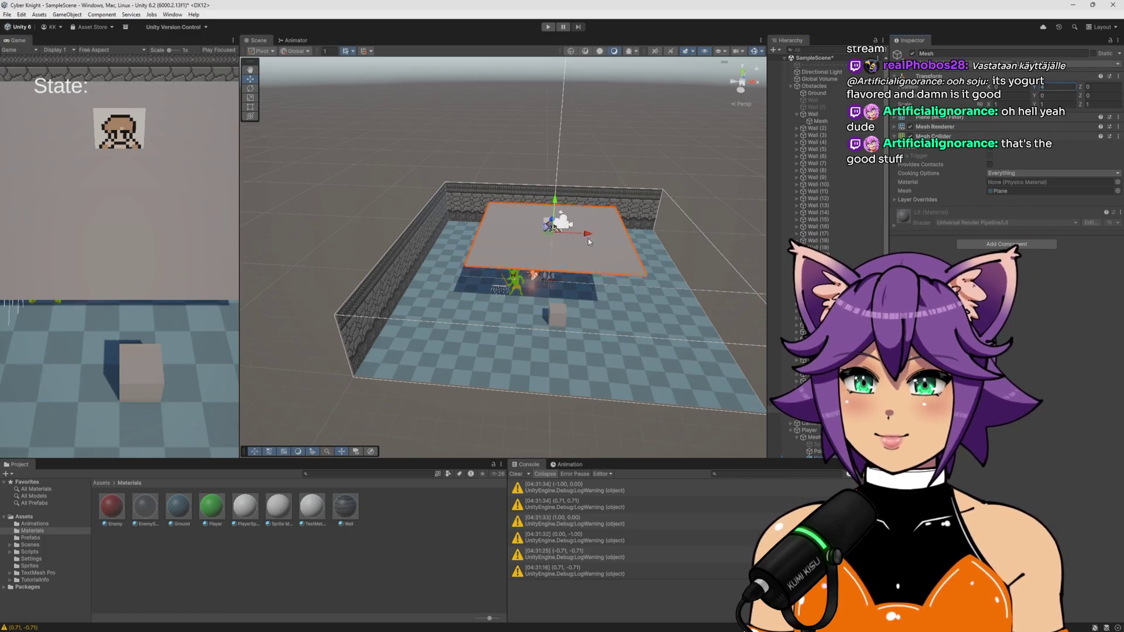
pyautogui.moveTo(589, 241)
pyautogui.mouseDown()
pyautogui.moveTo(438, 225)
pyautogui.moveTo(481, 177)
pyautogui.moveTo(351, 240)
pyautogui.moveTo(354, 195)
pyautogui.moveTo(443, 218)
pyautogui.mouseUp()
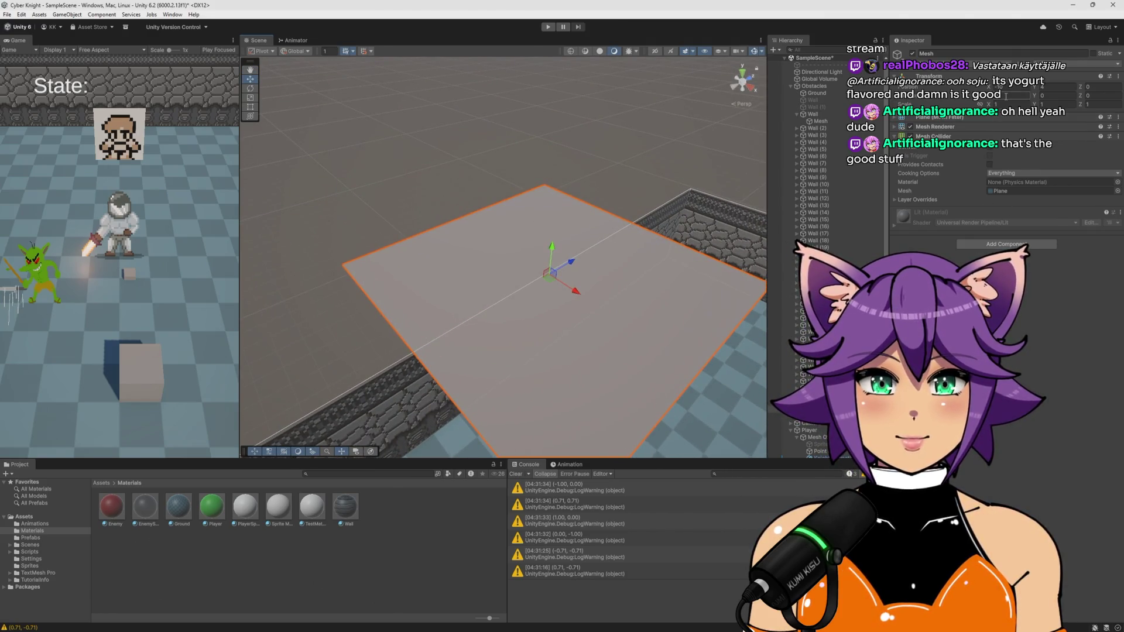
pyautogui.rightClick(298, 567)
# Create a material named Darkness with a near-black base colour and Smoothness 0.823
pyautogui.moveTo(406, 339)
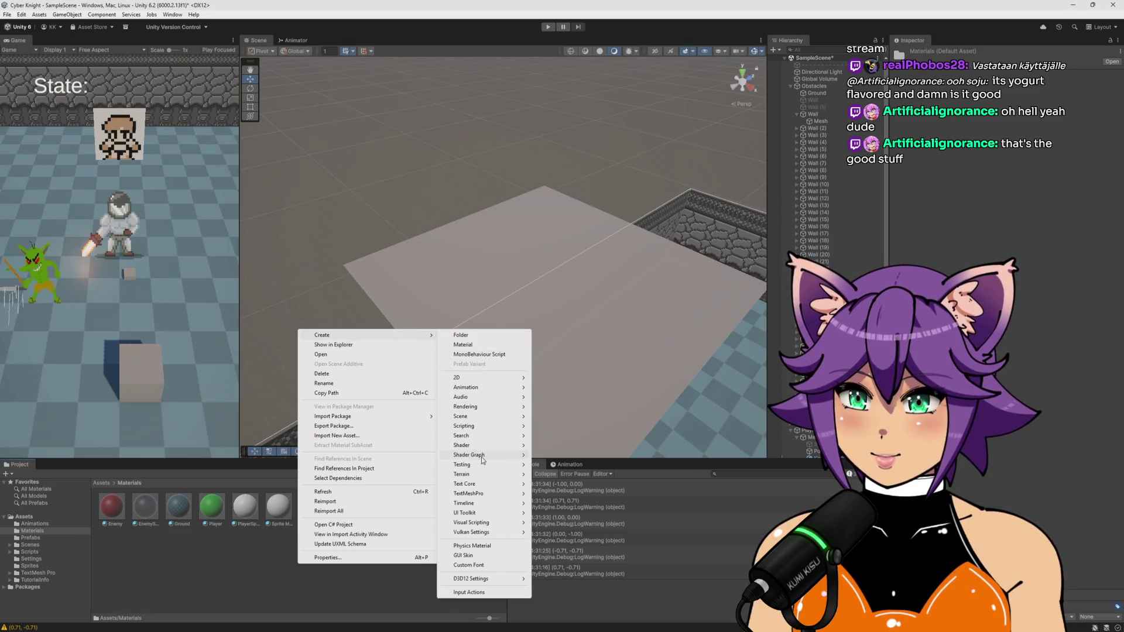
pyautogui.click(488, 345)
pyautogui.write('Darkened')
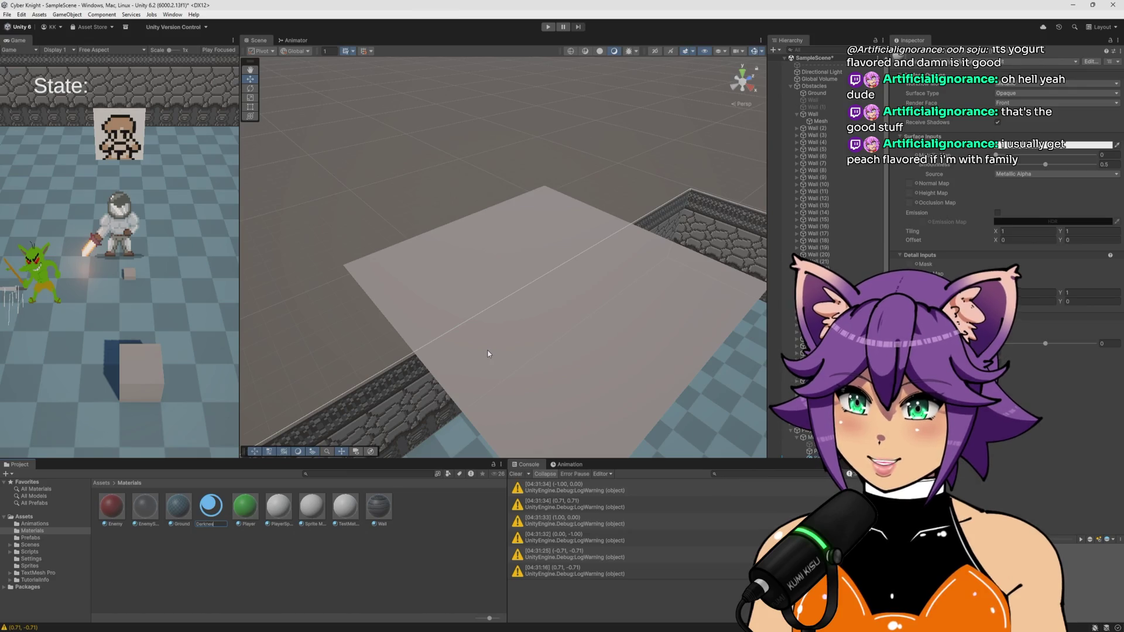
pyautogui.write('ss')
pyautogui.press('Return')
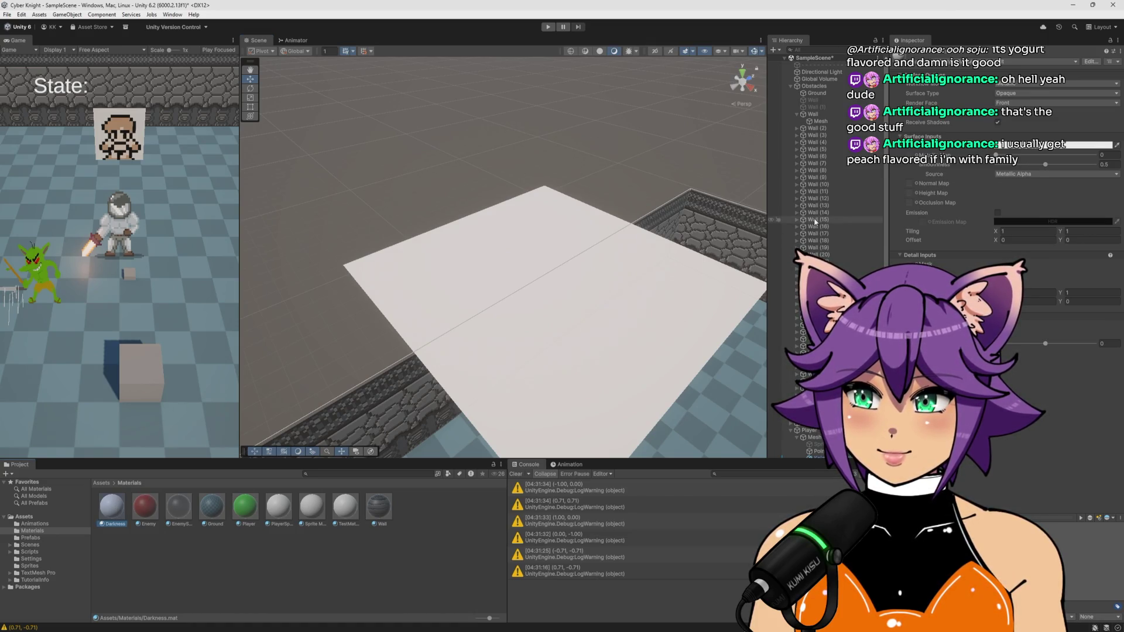
pyautogui.click(1006, 148)
pyautogui.moveTo(626, 336)
pyautogui.mouseDown()
pyautogui.moveTo(582, 296)
pyautogui.moveTo(577, 321)
pyautogui.moveTo(593, 269)
pyautogui.mouseUp()
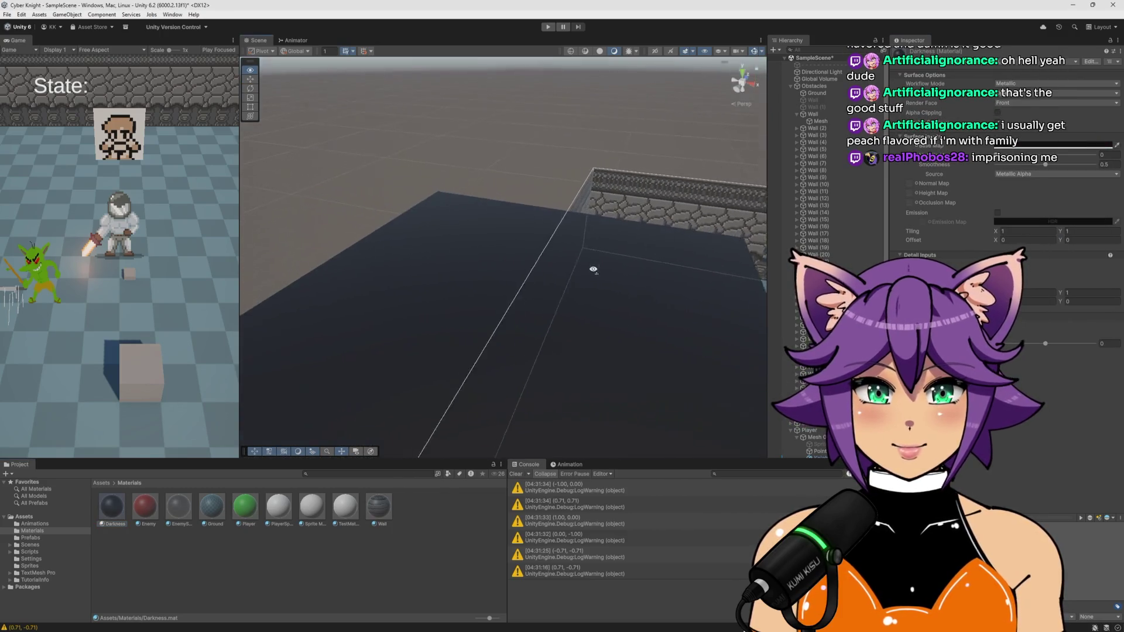
pyautogui.scroll(-3, 592, 268)
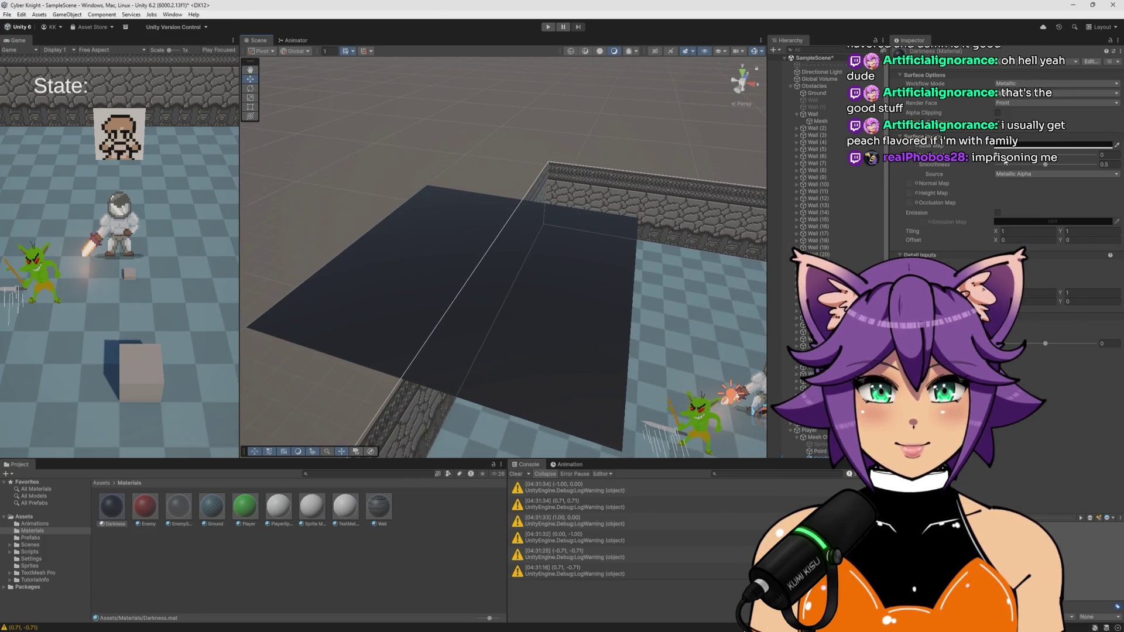
pyautogui.moveTo(1046, 168)
pyautogui.mouseDown()
pyautogui.moveTo(1121, 164)
pyautogui.moveTo(968, 167)
pyautogui.mouseUp()
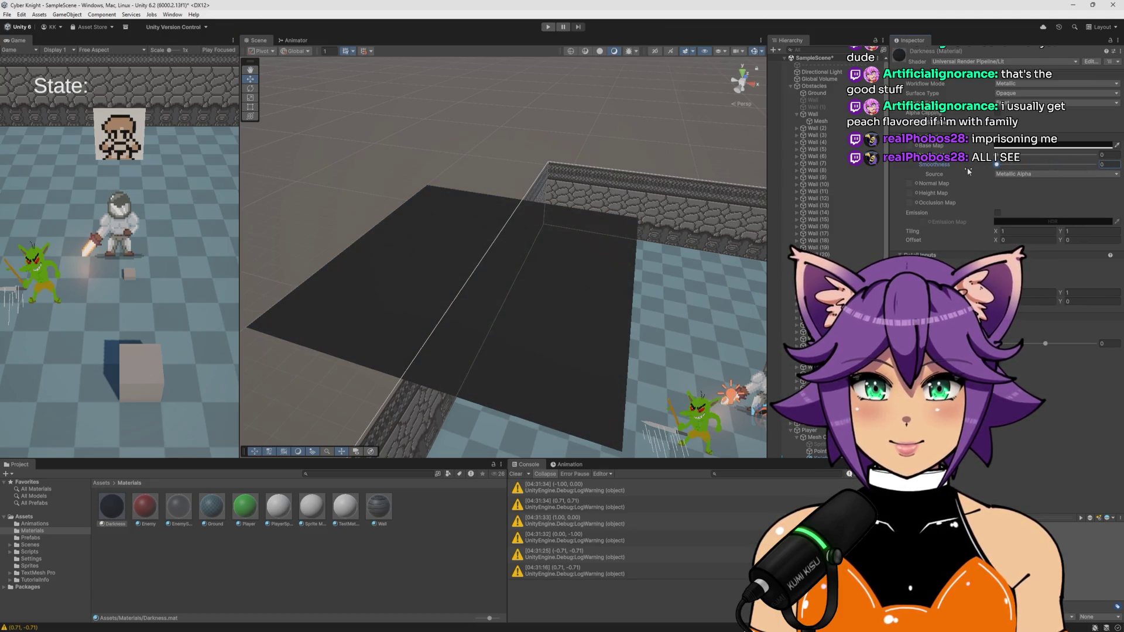
pyautogui.click(1013, 85)
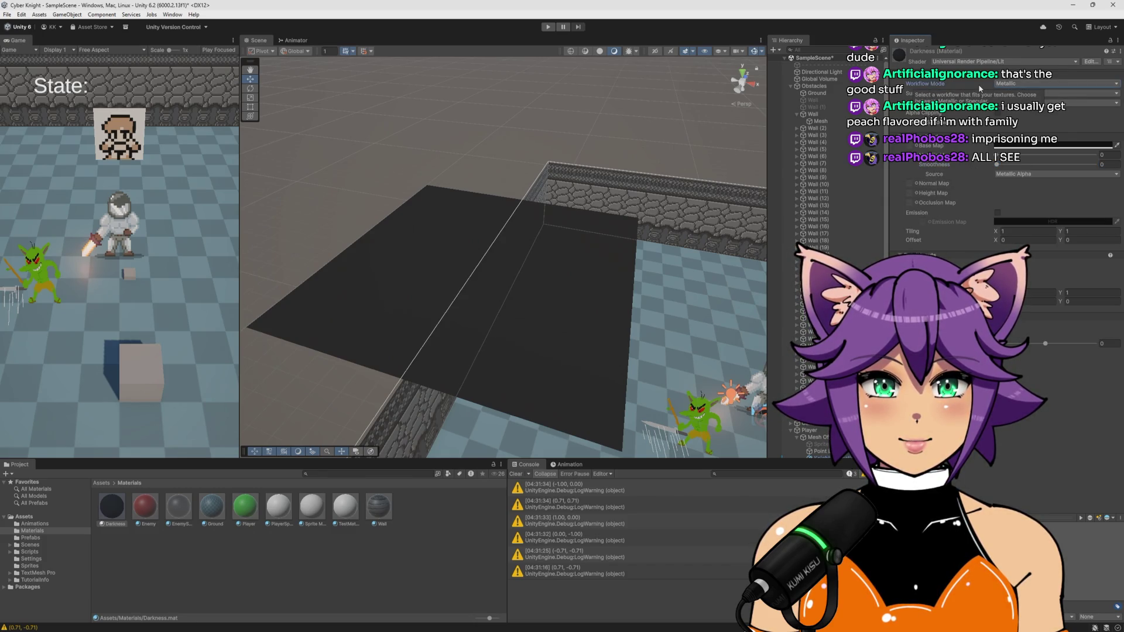
# View the Darkness-covered plane above the walls and clear the Console log
pyautogui.moveTo(560, 310)
pyautogui.mouseDown()
pyautogui.moveTo(577, 294)
pyautogui.moveTo(630, 307)
pyautogui.moveTo(614, 343)
pyautogui.mouseUp()
pyautogui.scroll(-10, 614, 343)
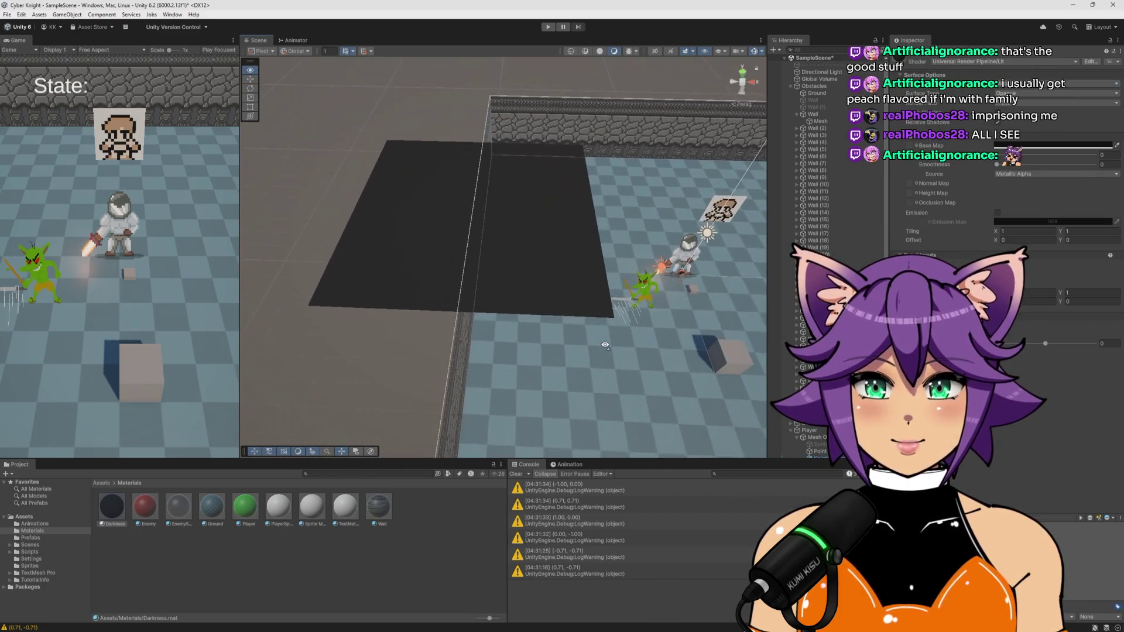
pyautogui.moveTo(585, 210)
pyautogui.mouseDown()
pyautogui.moveTo(504, 188)
pyautogui.moveTo(469, 196)
pyautogui.moveTo(729, 332)
pyautogui.mouseUp()
pyautogui.click(515, 475)
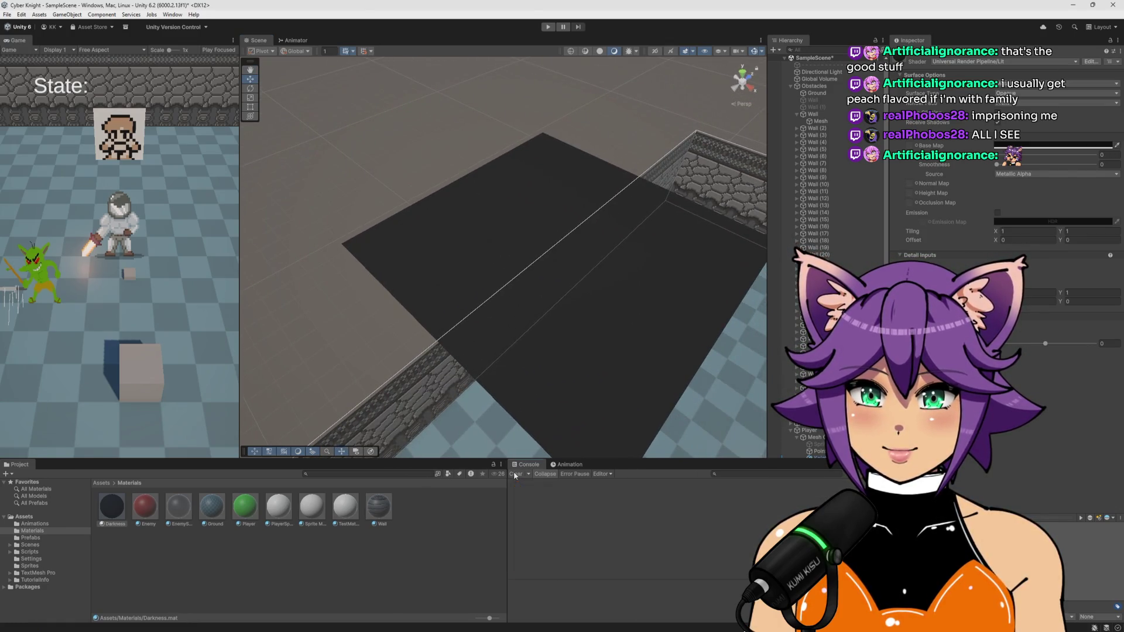
pyautogui.scroll(-3, 814, 252)
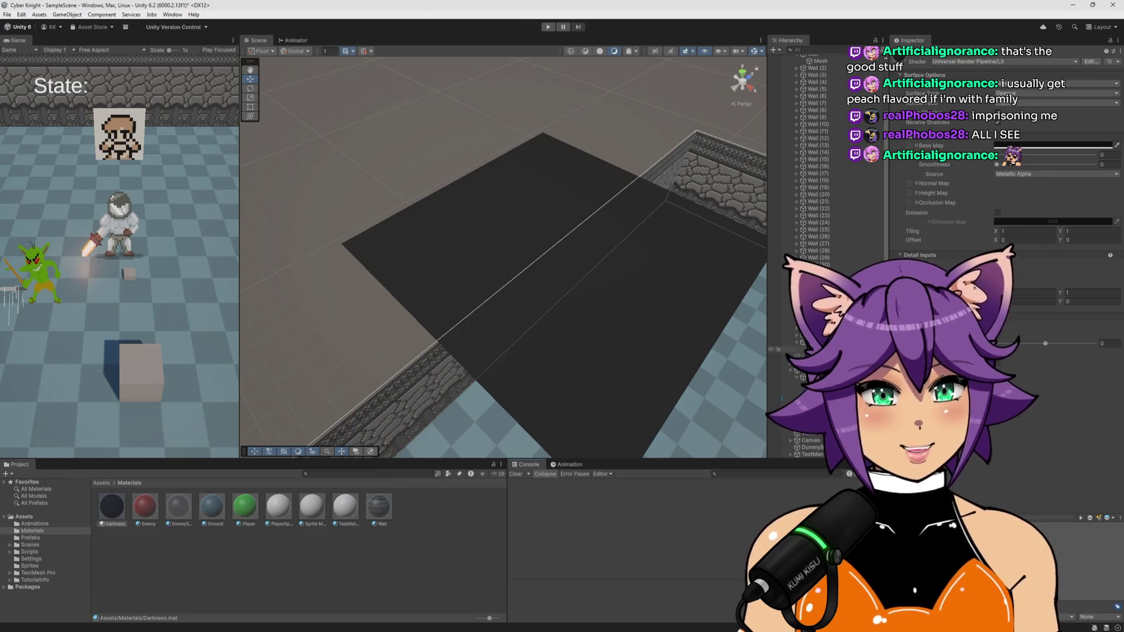
pyautogui.click(807, 371)
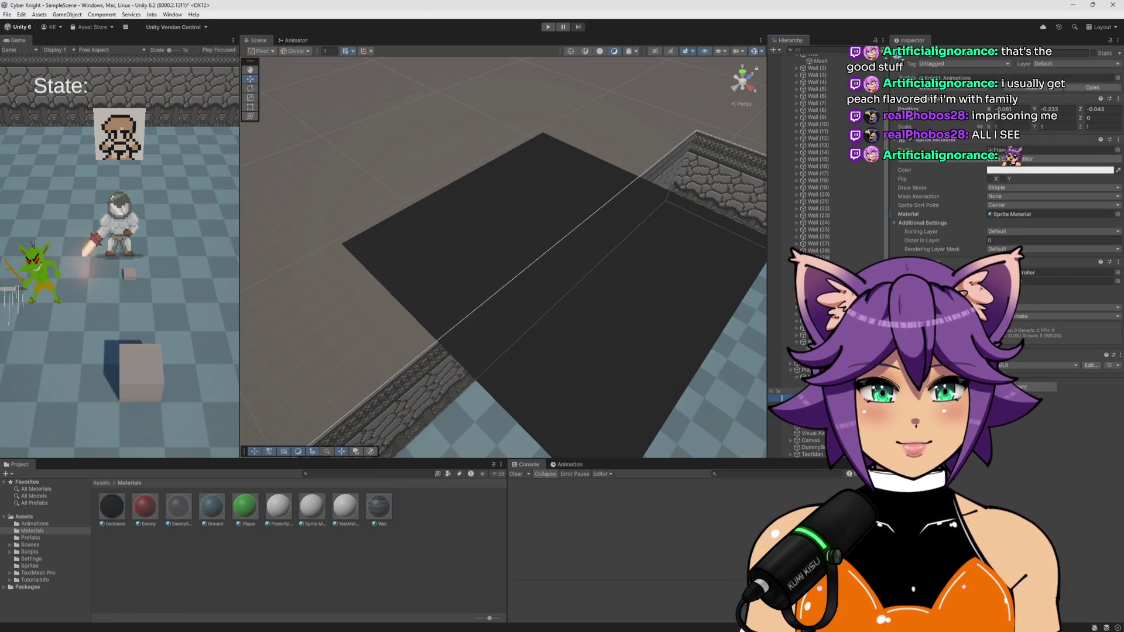
pyautogui.click(812, 378)
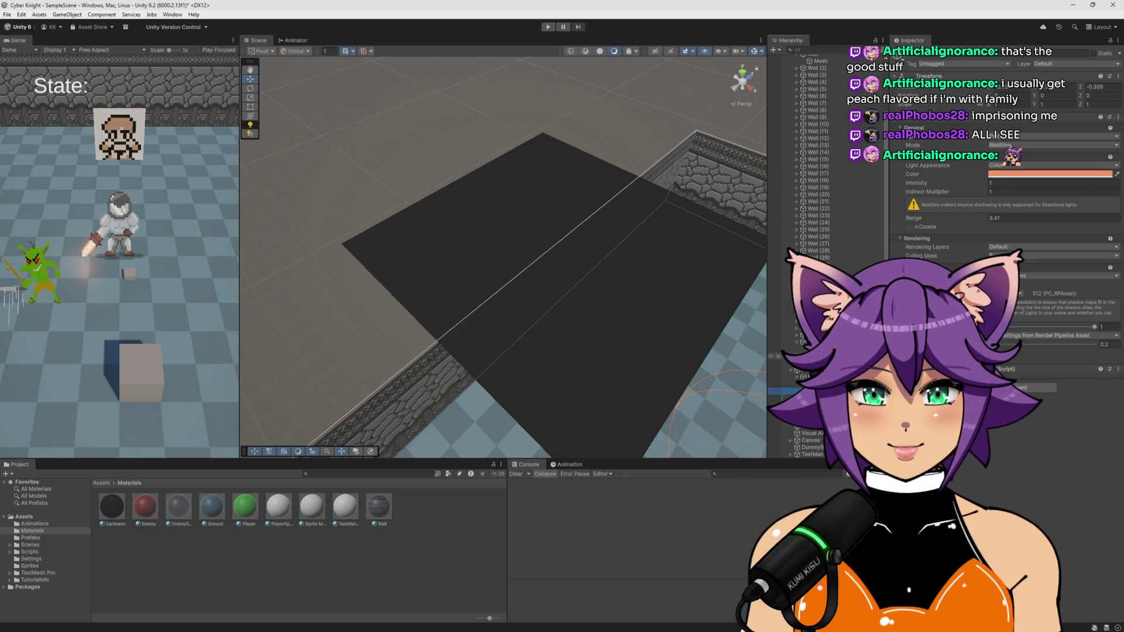
pyautogui.click(805, 345)
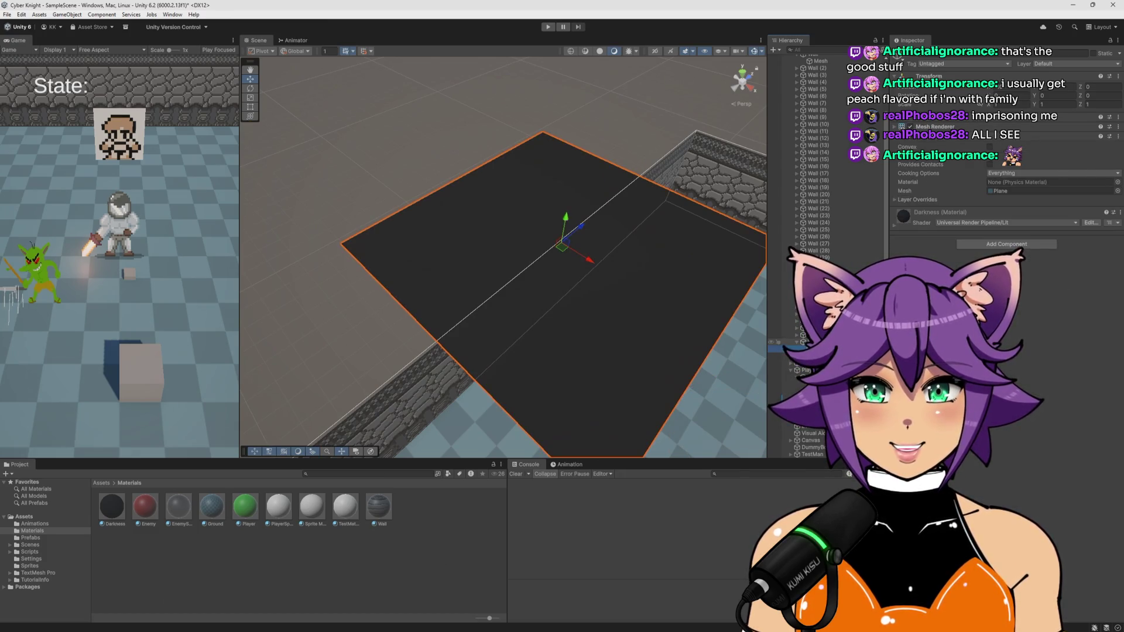
pyautogui.click(805, 349)
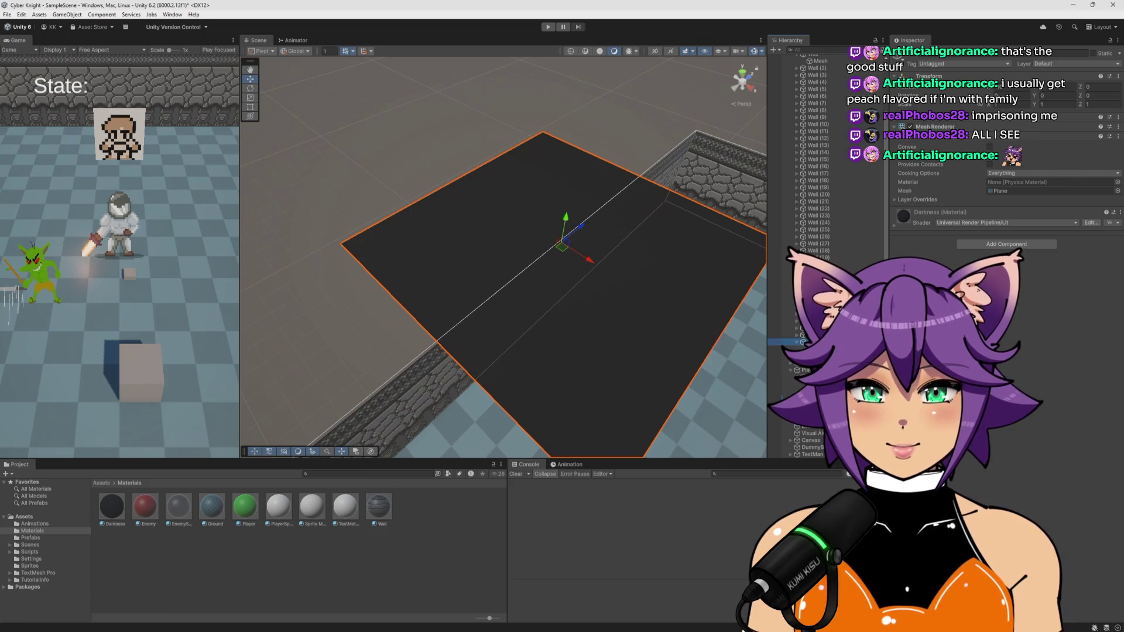
pyautogui.keyDown('ctrl'); pyautogui.click(802, 342); pyautogui.keyUp('ctrl')
pyautogui.click(805, 349)
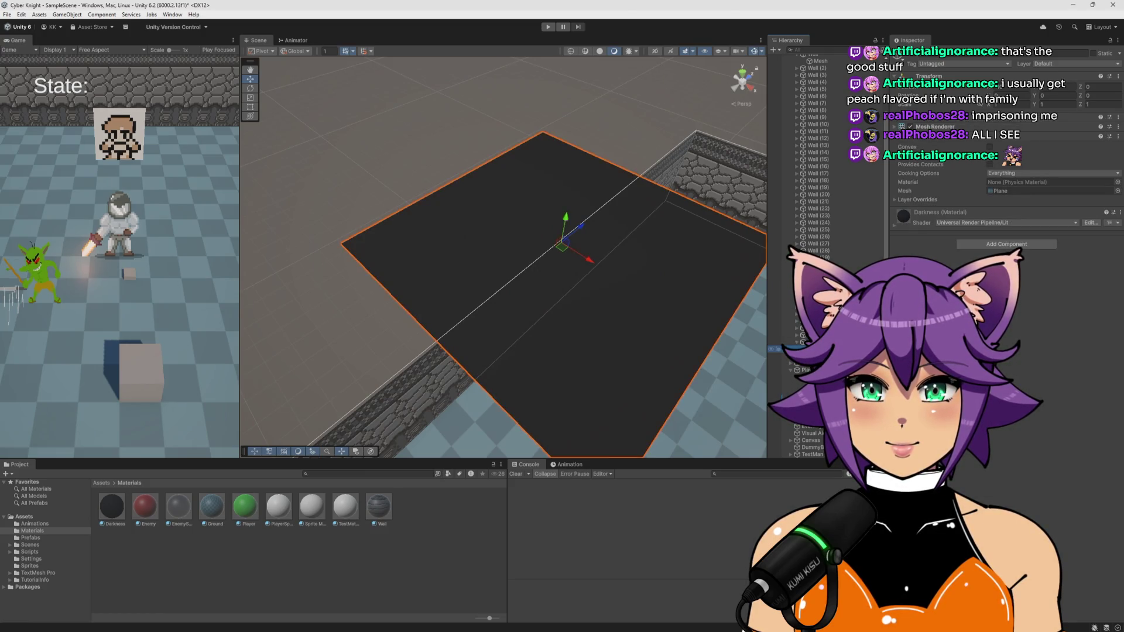
pyautogui.click(803, 342)
pyautogui.moveTo(630, 296); pyautogui.dragTo(742, 319)
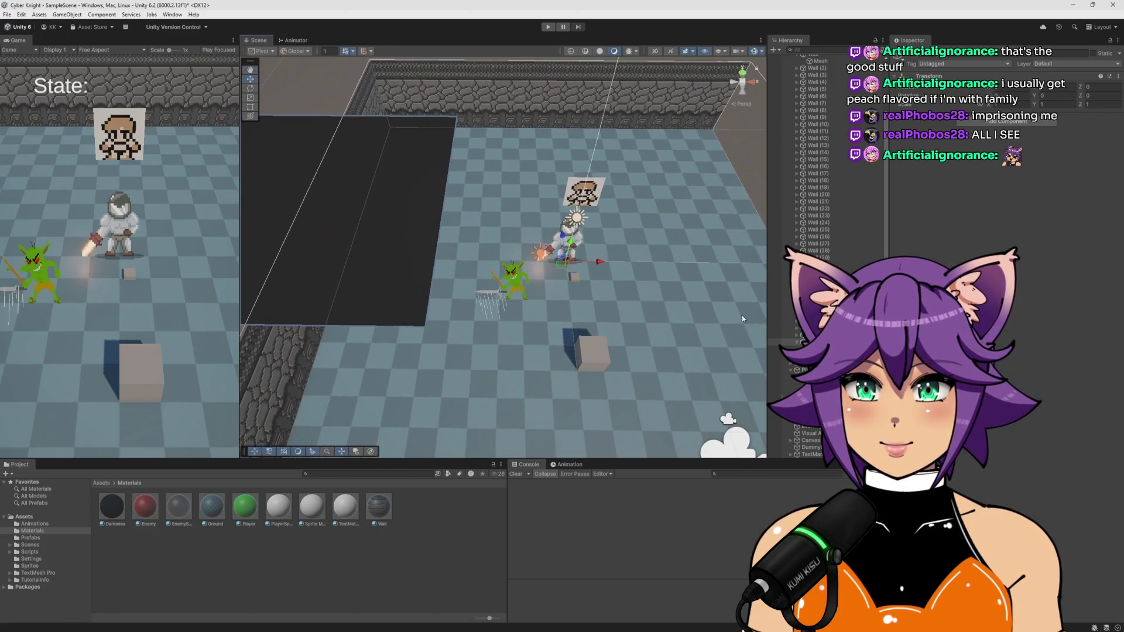
pyautogui.click(806, 349)
pyautogui.rightClick(931, 76)
pyautogui.click(947, 87)
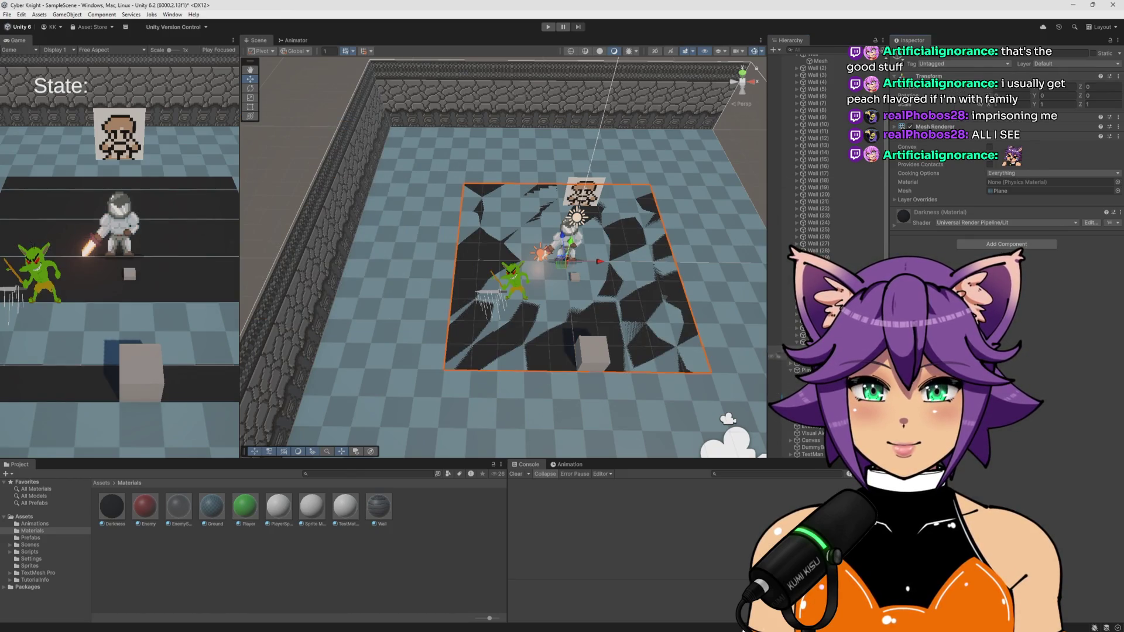
pyautogui.click(604, 270)
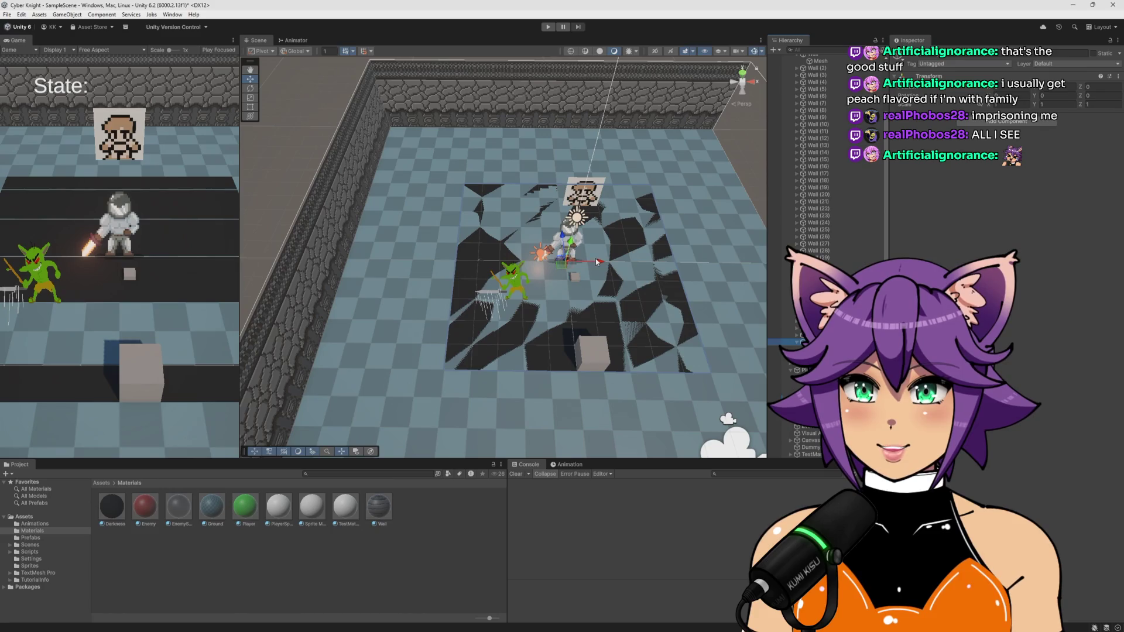
# Slide the dark plane off the floor to the left of the arena
pyautogui.moveTo(614, 202); pyautogui.dragTo(339, 209)
pyautogui.moveTo(436, 199)
pyautogui.keyDown('alt'); pyautogui.mouseDown()
pyautogui.moveTo(436, 178)
pyautogui.moveTo(595, 229)
pyautogui.mouseUp(); pyautogui.keyUp('alt')
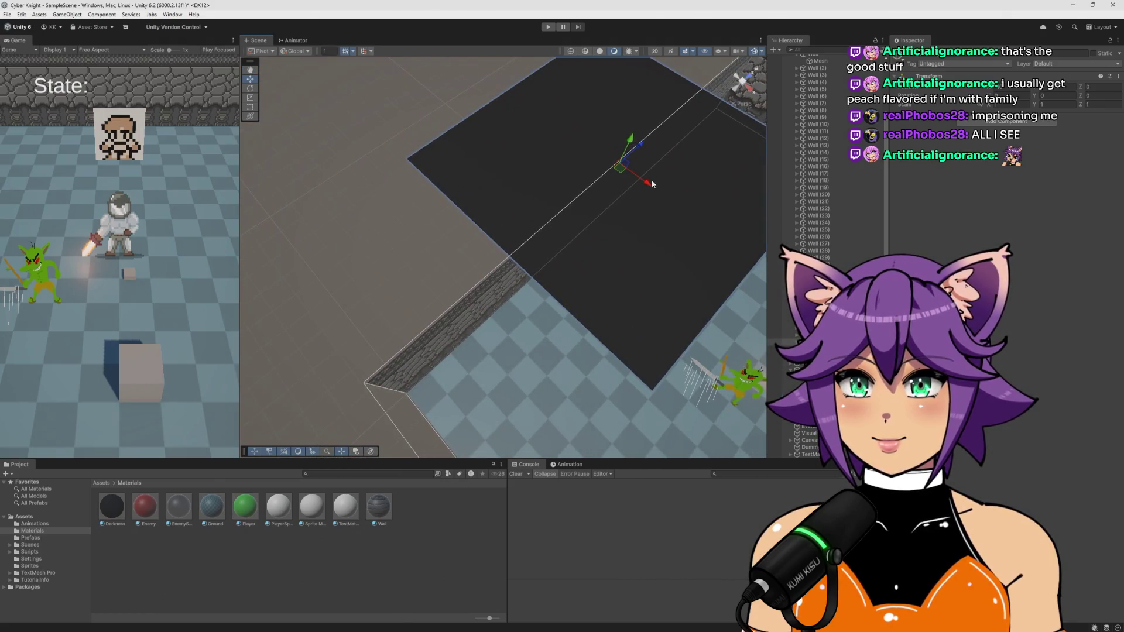
pyautogui.moveTo(630, 178)
pyautogui.mouseDown()
pyautogui.moveTo(612, 167)
pyautogui.moveTo(392, 324)
pyautogui.moveTo(529, 307)
pyautogui.mouseUp()
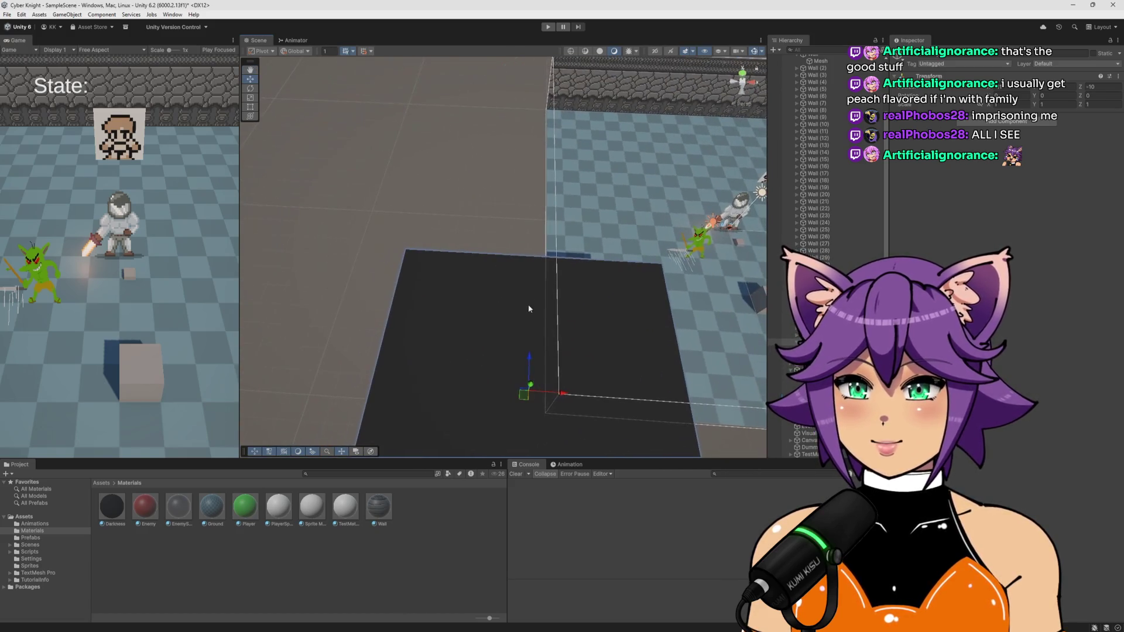
pyautogui.moveTo(563, 395)
pyautogui.mouseDown()
pyautogui.moveTo(448, 386)
pyautogui.moveTo(415, 303)
pyautogui.moveTo(419, 194)
pyautogui.moveTo(415, 220)
pyautogui.moveTo(517, 199)
pyautogui.moveTo(422, 206)
pyautogui.moveTo(526, 213)
pyautogui.mouseUp()
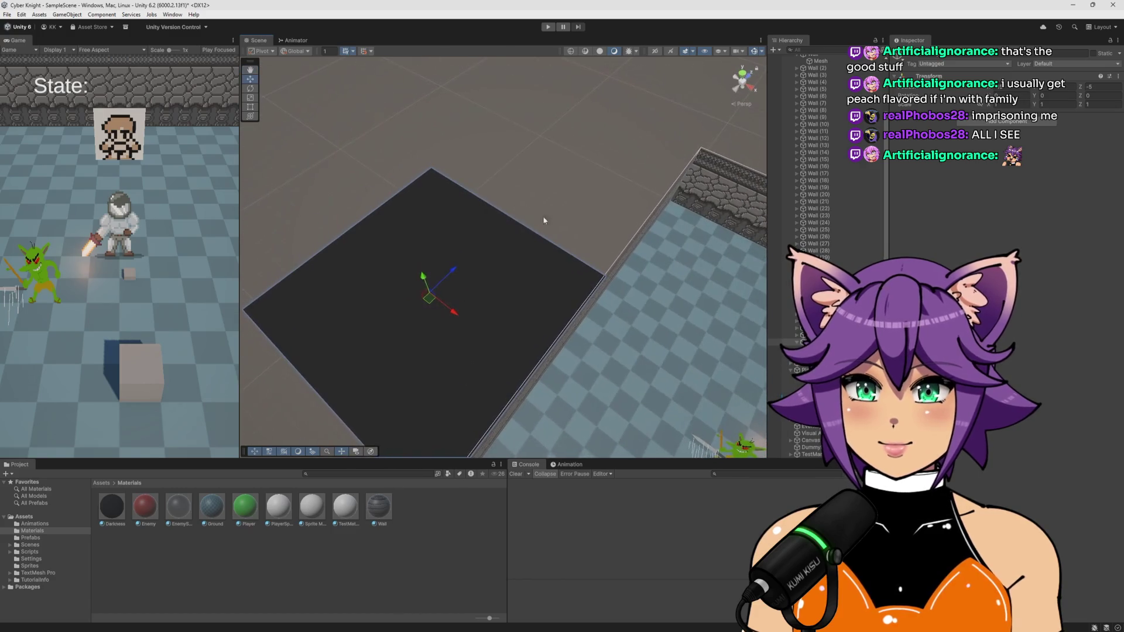
# Set the dark plane's Scale Z to 4 and place it alongside the arena wall
pyautogui.click(808, 349)
pyautogui.moveTo(1081, 104); pyautogui.dragTo(1103, 112)
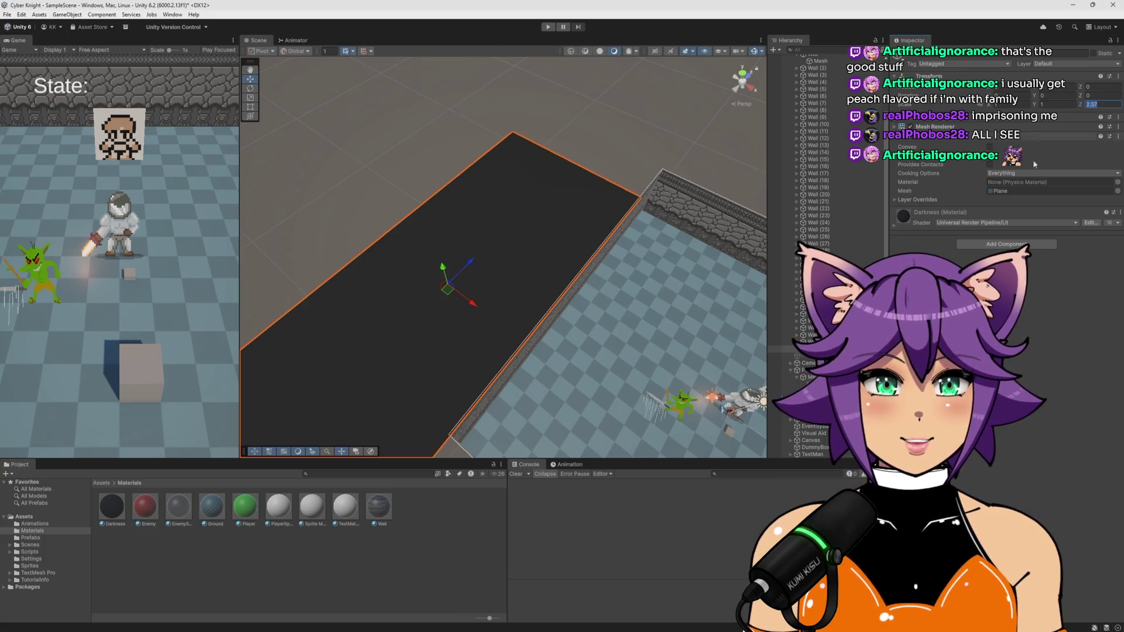
pyautogui.write('4')
pyautogui.press('Return')
pyautogui.scroll(-2, 595, 287)
pyautogui.moveTo(595, 287)
pyautogui.keyDown('alt'); pyautogui.mouseDown()
pyautogui.moveTo(483, 335)
pyautogui.moveTo(562, 258)
pyautogui.mouseUp(); pyautogui.keyUp('alt')
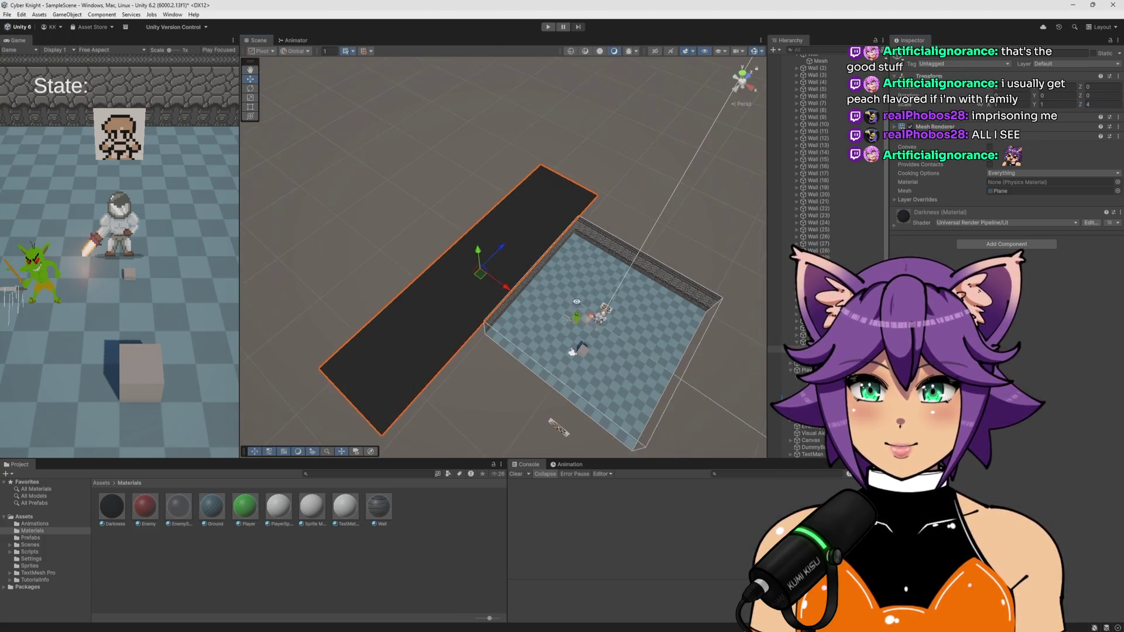
pyautogui.moveTo(582, 200)
pyautogui.mouseDown()
pyautogui.moveTo(742, 185)
pyautogui.moveTo(717, 197)
pyautogui.mouseUp()
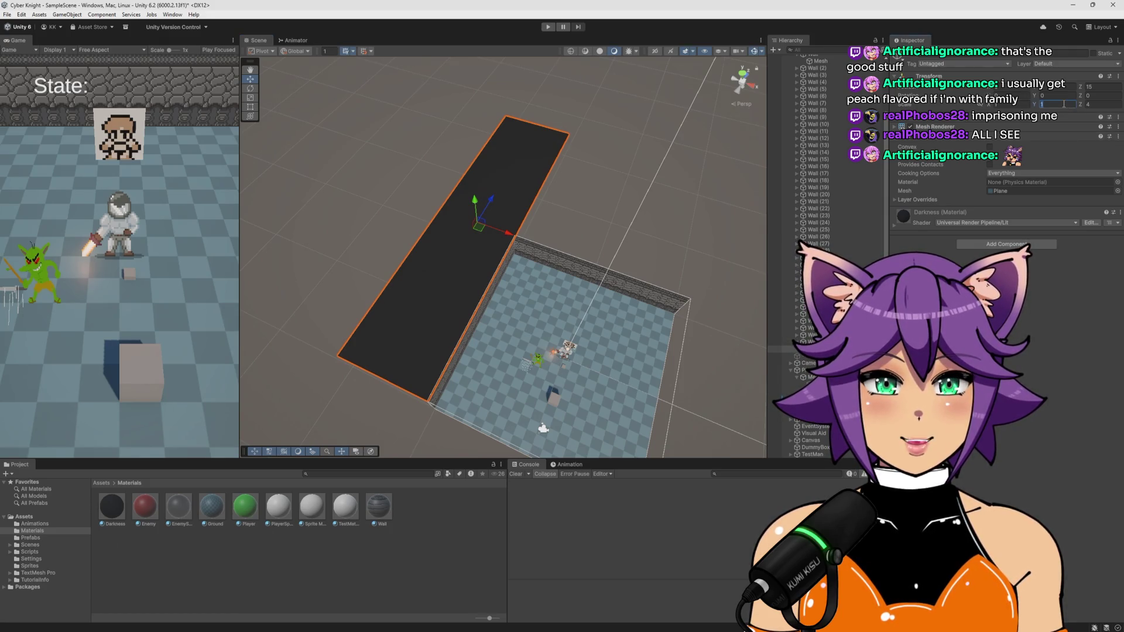
# Set the dark strip's Position Z to 10 and Scale Z to 3
pyautogui.moveTo(492, 198)
pyautogui.mouseDown()
pyautogui.moveTo(471, 224)
pyautogui.moveTo(504, 175)
pyautogui.mouseUp()
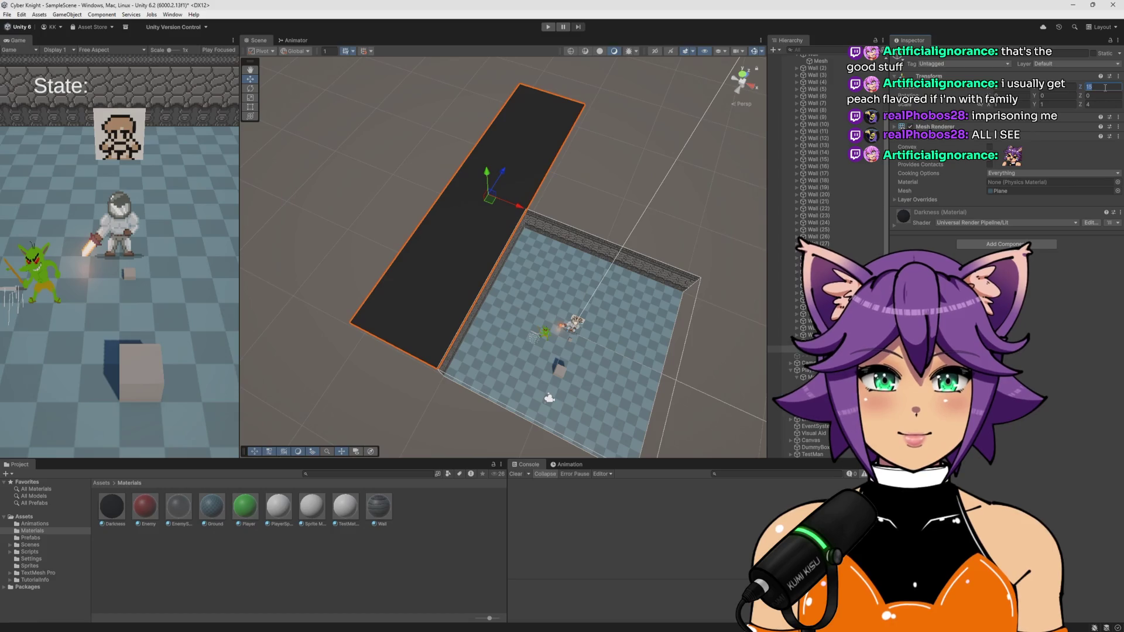
pyautogui.write('10')
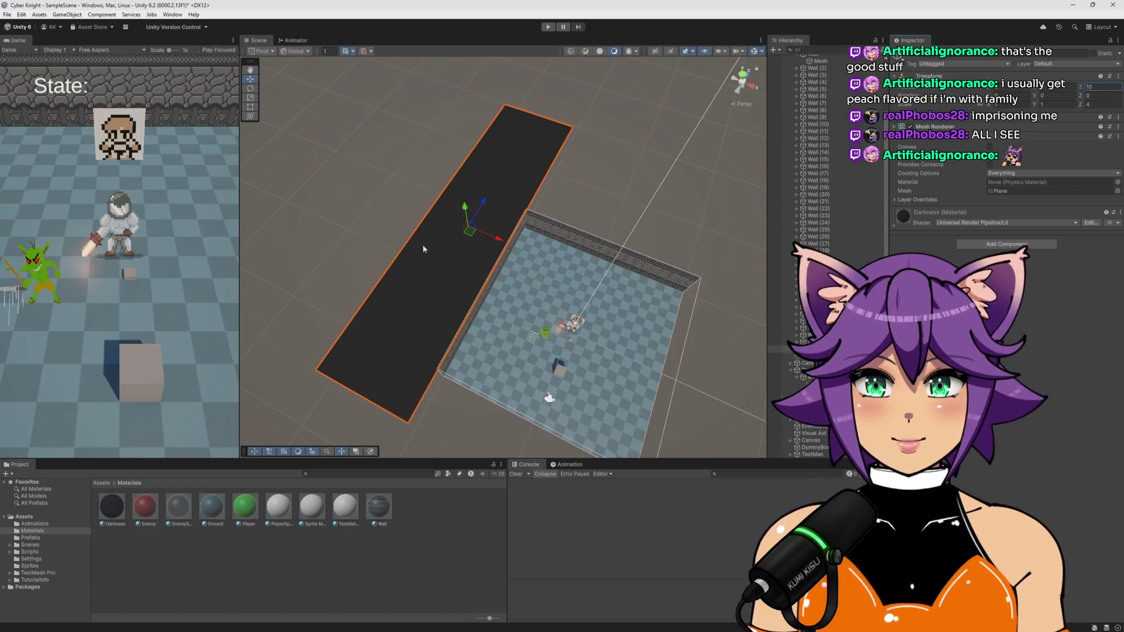
pyautogui.moveTo(481, 206)
pyautogui.mouseDown()
pyautogui.moveTo(503, 175)
pyautogui.moveTo(481, 207)
pyautogui.mouseUp()
pyautogui.click(1104, 104)
pyautogui.write('2')
pyautogui.moveTo(478, 221)
pyautogui.mouseDown()
pyautogui.moveTo(468, 241)
pyautogui.moveTo(485, 209)
pyautogui.mouseUp()
pyautogui.write('3')
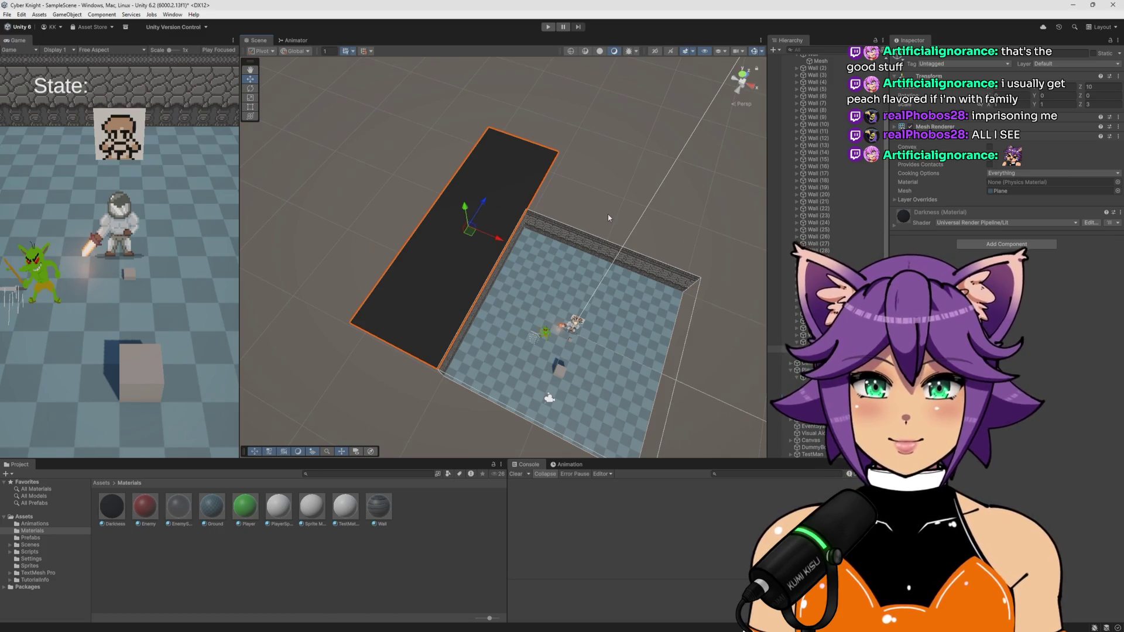
# Duplicate the strip, move it along Z, and rotate it to Y -90 along the top side
pyautogui.click(782, 342)
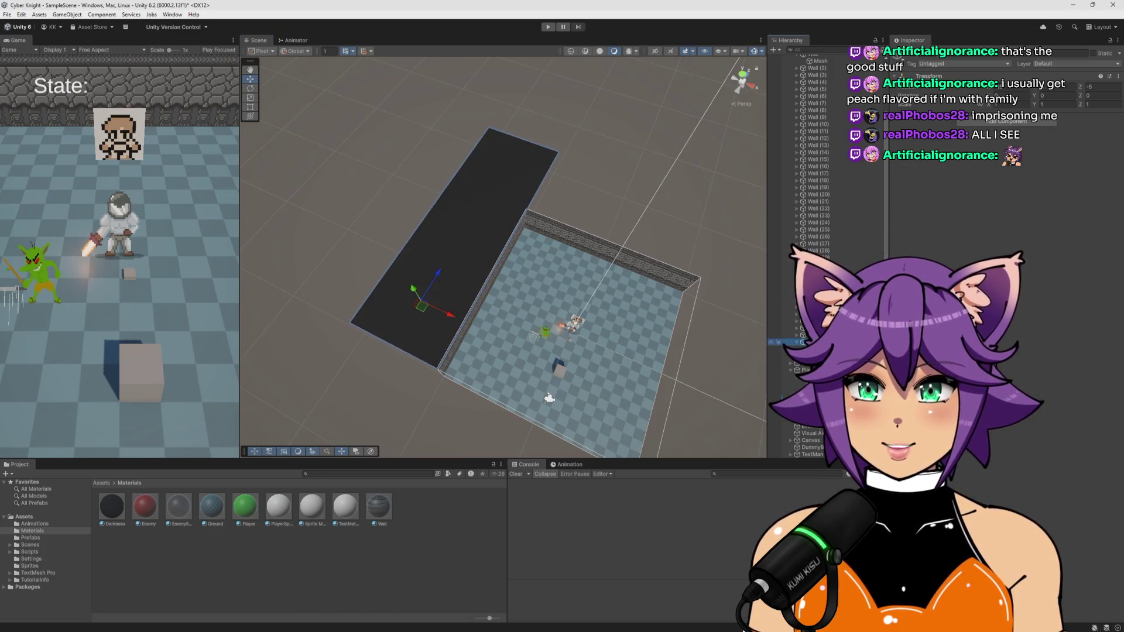
pyautogui.hotkey('ctrl', 'z')
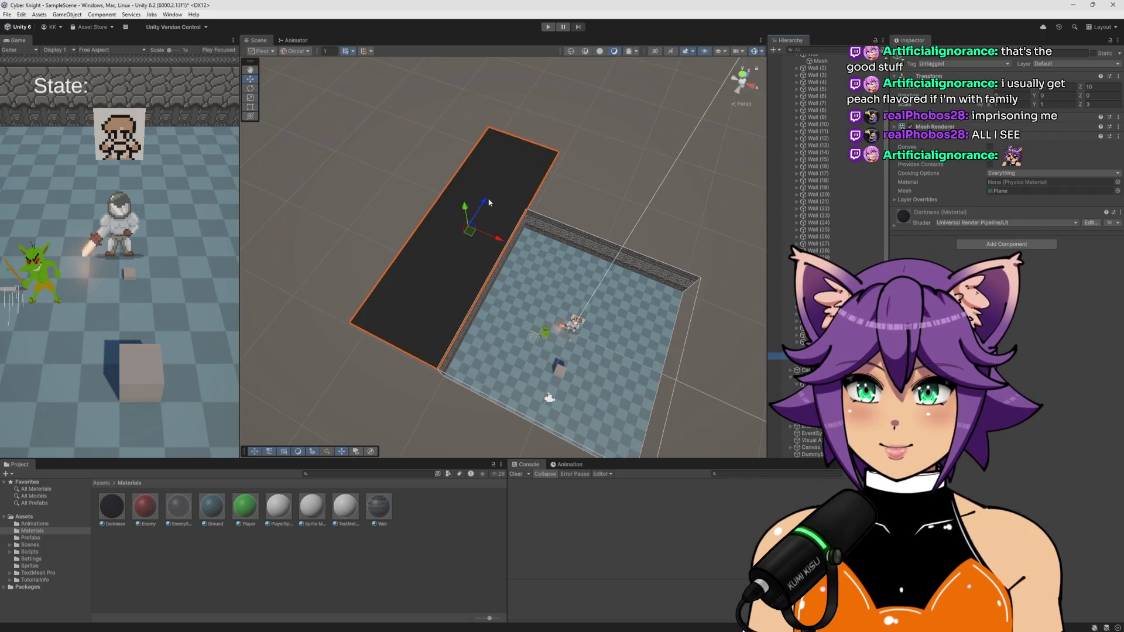
pyautogui.moveTo(472, 236)
pyautogui.mouseDown()
pyautogui.moveTo(652, 183)
pyautogui.moveTo(739, 200)
pyautogui.moveTo(773, 170)
pyautogui.mouseUp()
pyautogui.press('e')
pyautogui.moveTo(674, 223)
pyautogui.mouseDown()
pyautogui.moveTo(606, 223)
pyautogui.moveTo(548, 196)
pyautogui.moveTo(561, 231)
pyautogui.mouseUp()
pyautogui.press('w')
pyautogui.moveTo(591, 154); pyautogui.dragTo(605, 193)
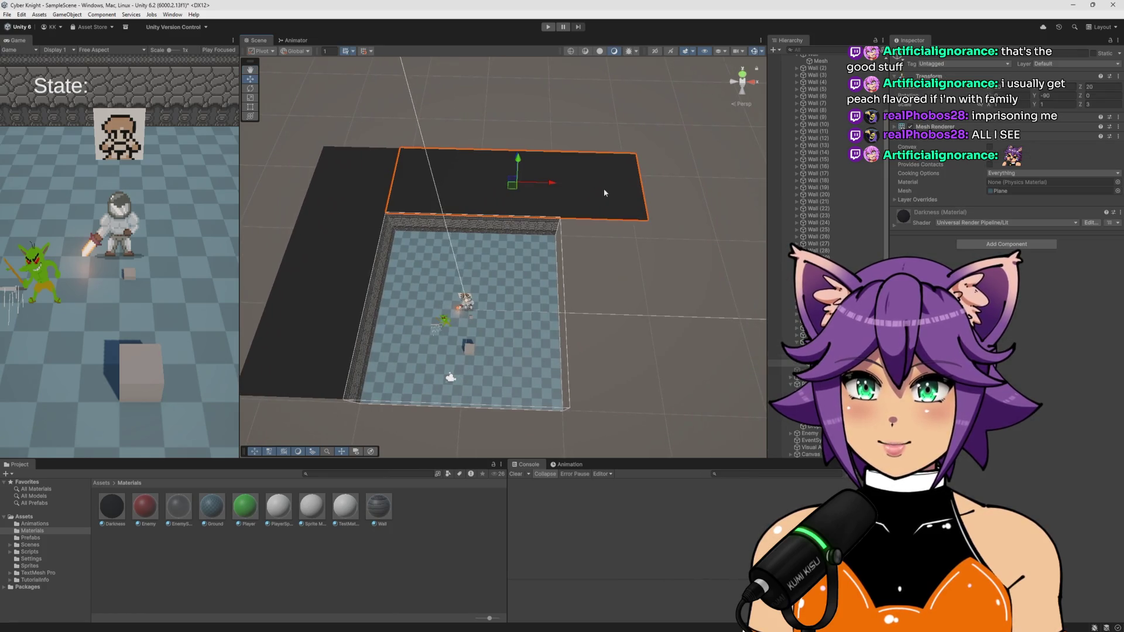
# Rotate the dark strip 90° back along Z, set Scale Z to 2 and move it to Z 5
pyautogui.press('e')
pyautogui.moveTo(541, 207)
pyautogui.mouseDown()
pyautogui.moveTo(466, 216)
pyautogui.moveTo(606, 267)
pyautogui.moveTo(608, 301)
pyautogui.mouseUp()
pyautogui.press('w')
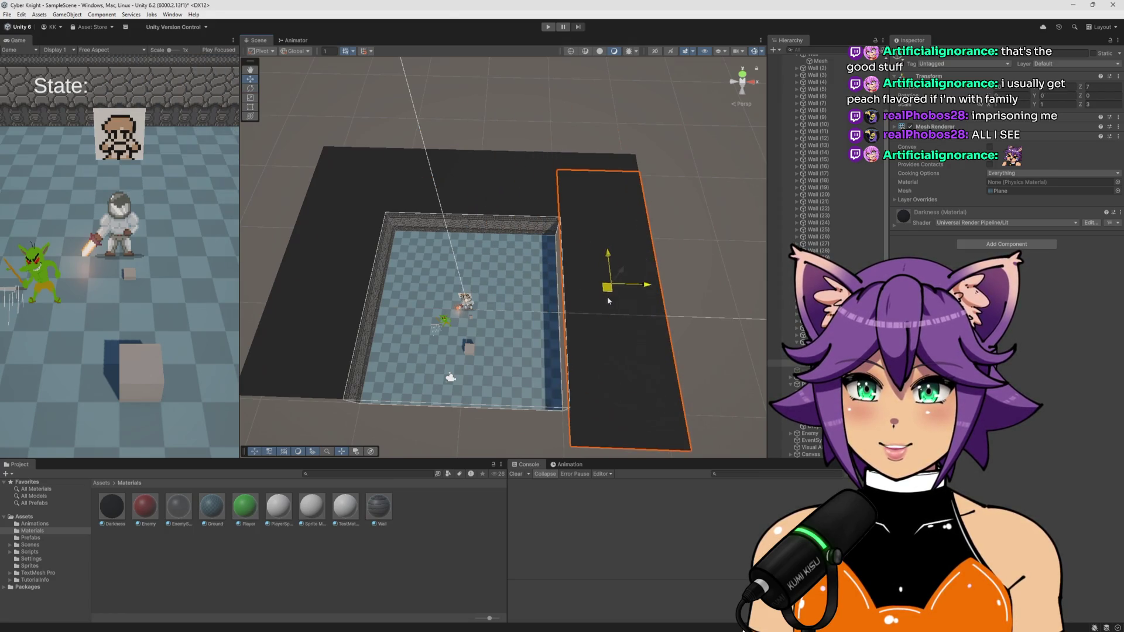
pyautogui.doubleClick(1103, 103)
pyautogui.write('2')
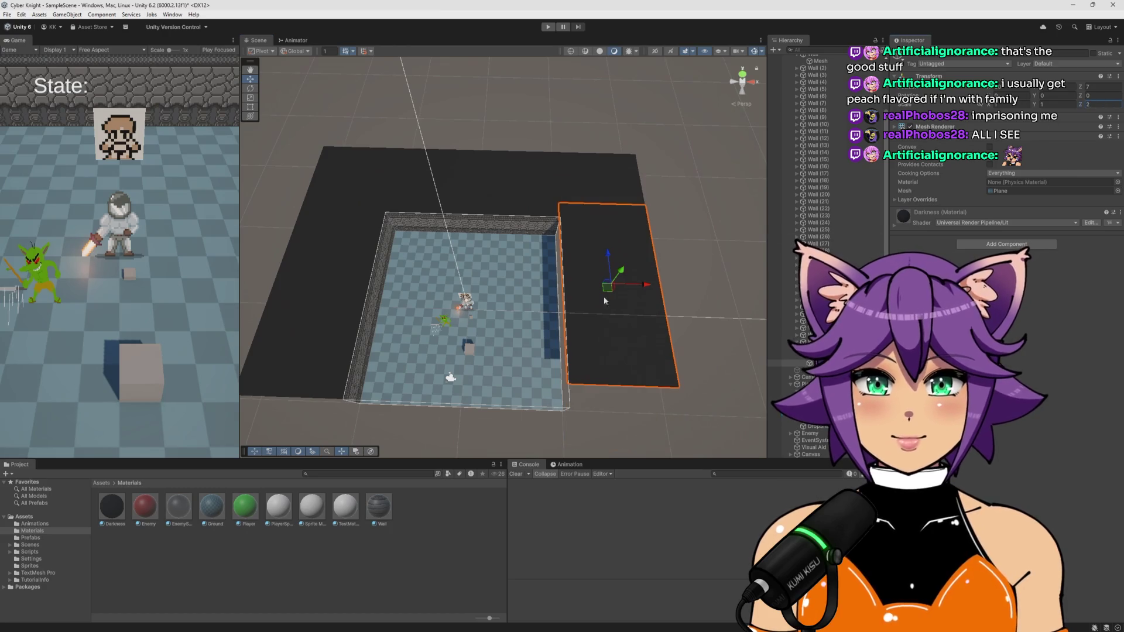
pyautogui.moveTo(609, 250); pyautogui.dragTo(614, 278)
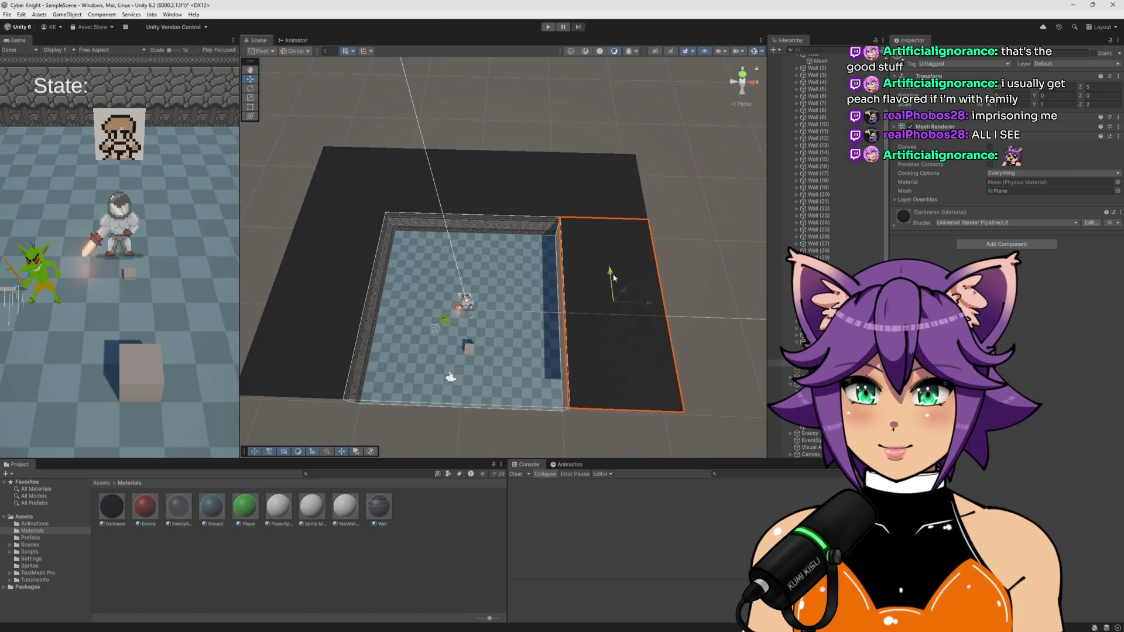
# Set the top-wall dark strip's Scale Z to 2 and slide it left against the walls
pyautogui.click(685, 217)
pyautogui.moveTo(685, 218)
pyautogui.mouseDown()
pyautogui.moveTo(612, 234)
pyautogui.moveTo(673, 235)
pyautogui.mouseUp()
pyautogui.click(675, 234)
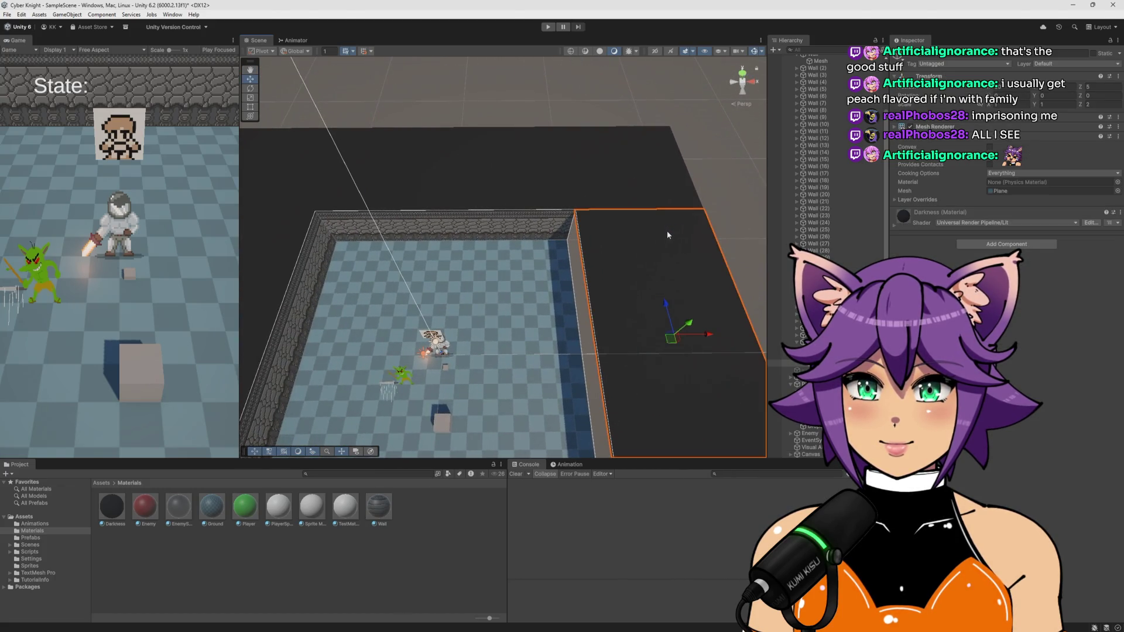
pyautogui.scroll(-3, 667, 230)
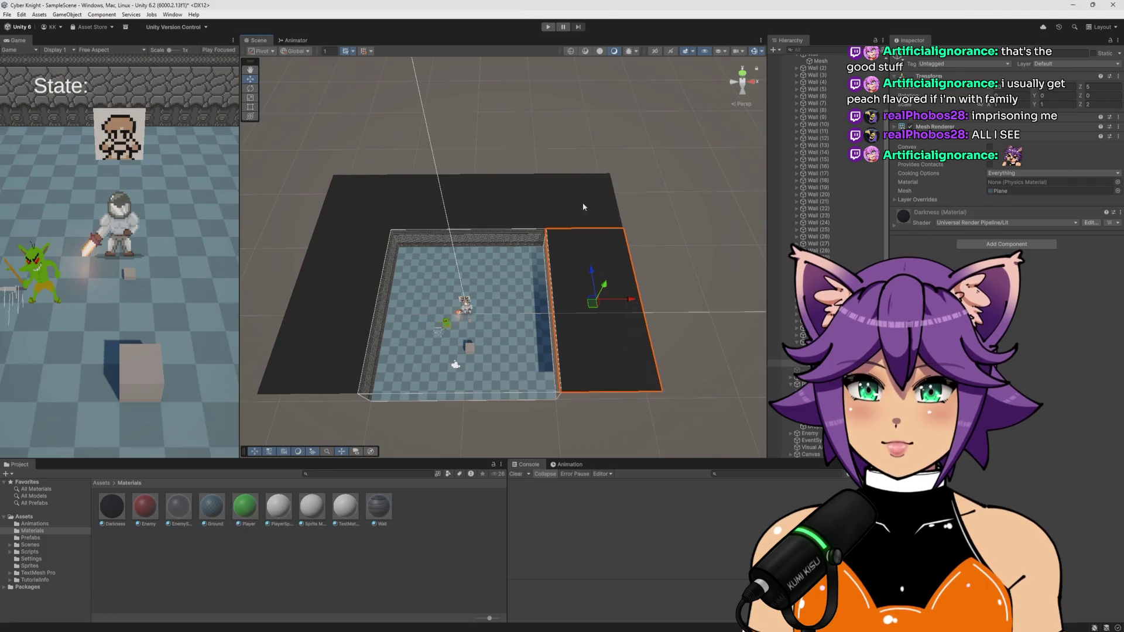
pyautogui.click(538, 199)
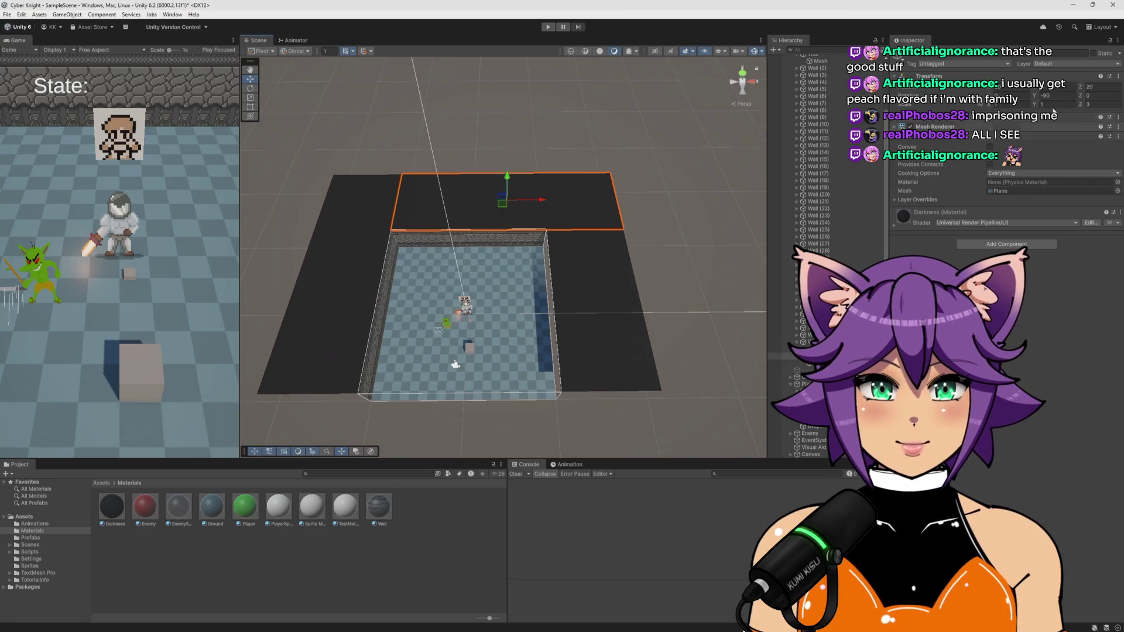
pyautogui.click(1088, 104)
pyautogui.write('2')
pyautogui.moveTo(544, 204); pyautogui.dragTo(498, 205)
# Move the right dark strip forward to Z 10, then deactivate it
pyautogui.click(579, 243)
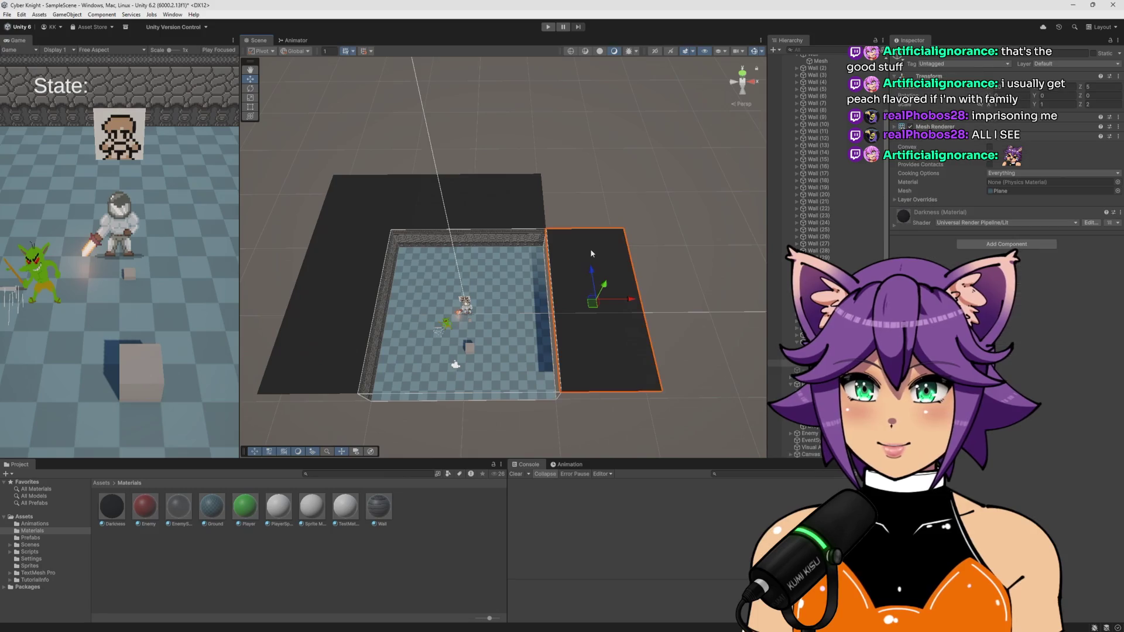
pyautogui.write('3')
pyautogui.moveTo(595, 269); pyautogui.dragTo(589, 237)
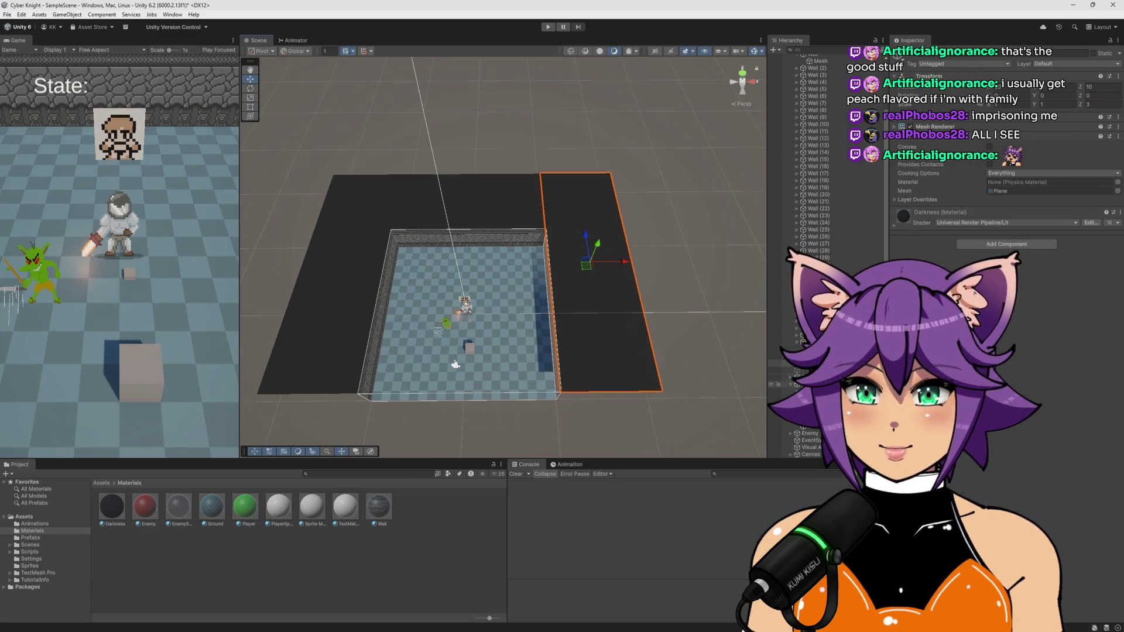
pyautogui.click(911, 54)
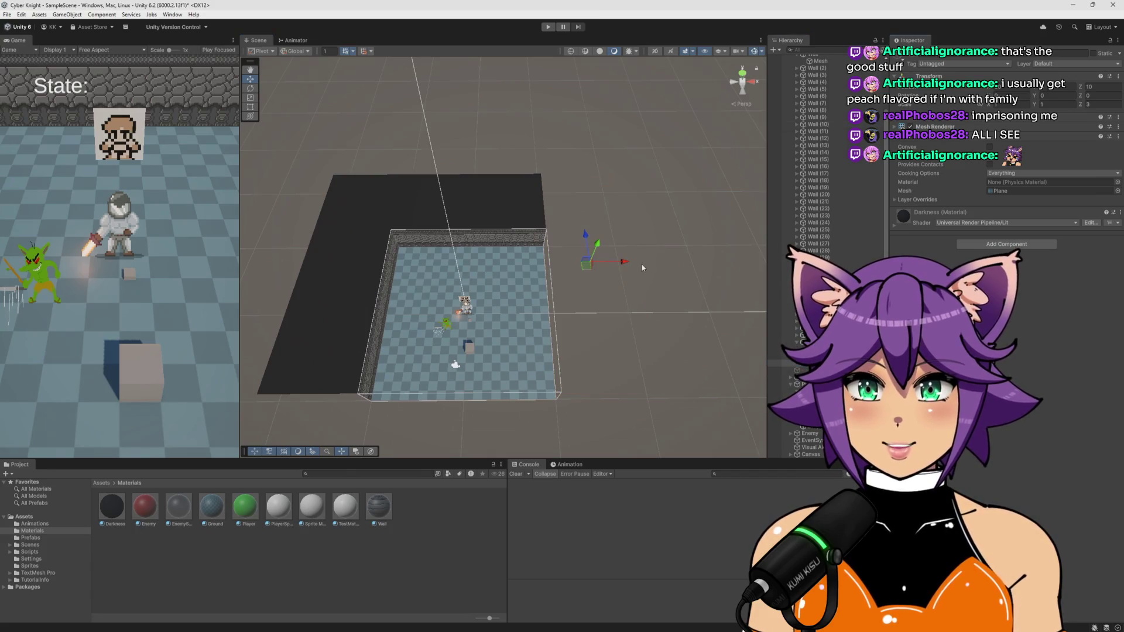
# Orbit the view into the arena and enter Play mode
pyautogui.click(647, 192)
pyautogui.moveTo(646, 192)
pyautogui.mouseDown()
pyautogui.moveTo(537, 253)
pyautogui.moveTo(627, 154)
pyautogui.moveTo(586, 105)
pyautogui.mouseUp()
pyautogui.click(545, 28)
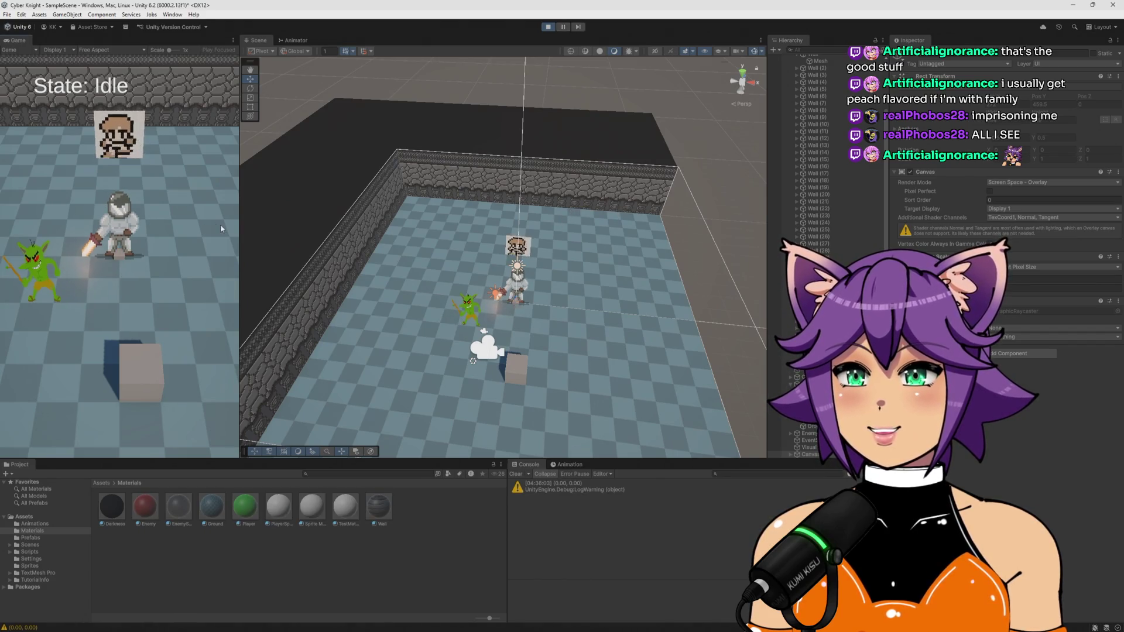
# Widen the Game view and walk the knight around the floor up to the top wall
pyautogui.moveTo(239, 231); pyautogui.dragTo(630, 252)
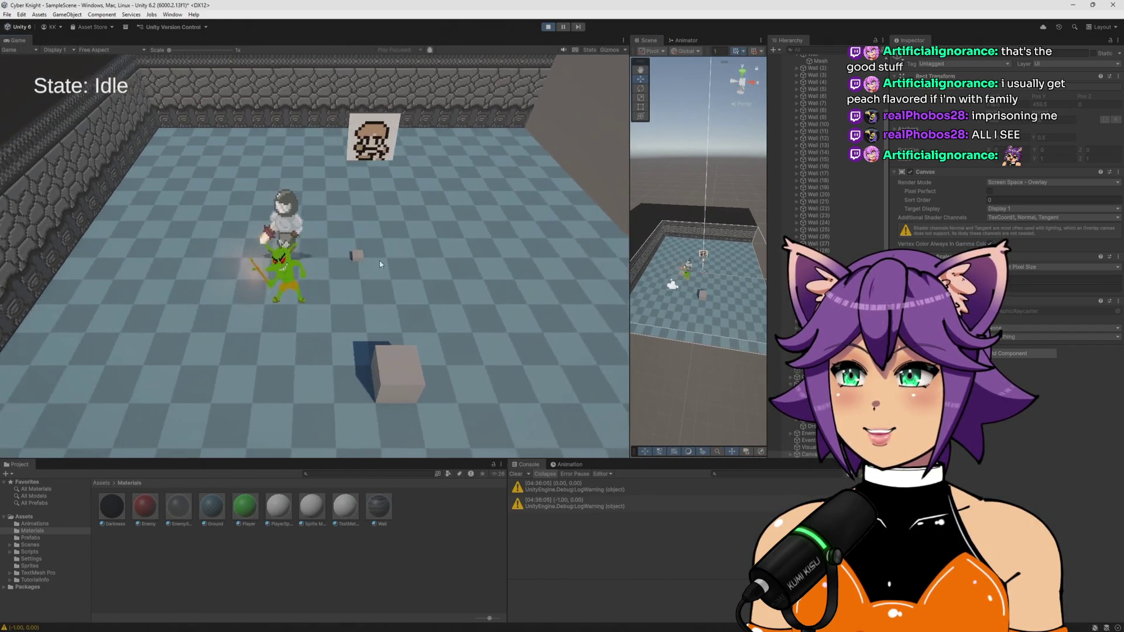
pyautogui.press('a')
pyautogui.press('w')
pyautogui.press('a')
pyautogui.press('d')
pyautogui.press('a')
pyautogui.press('s')
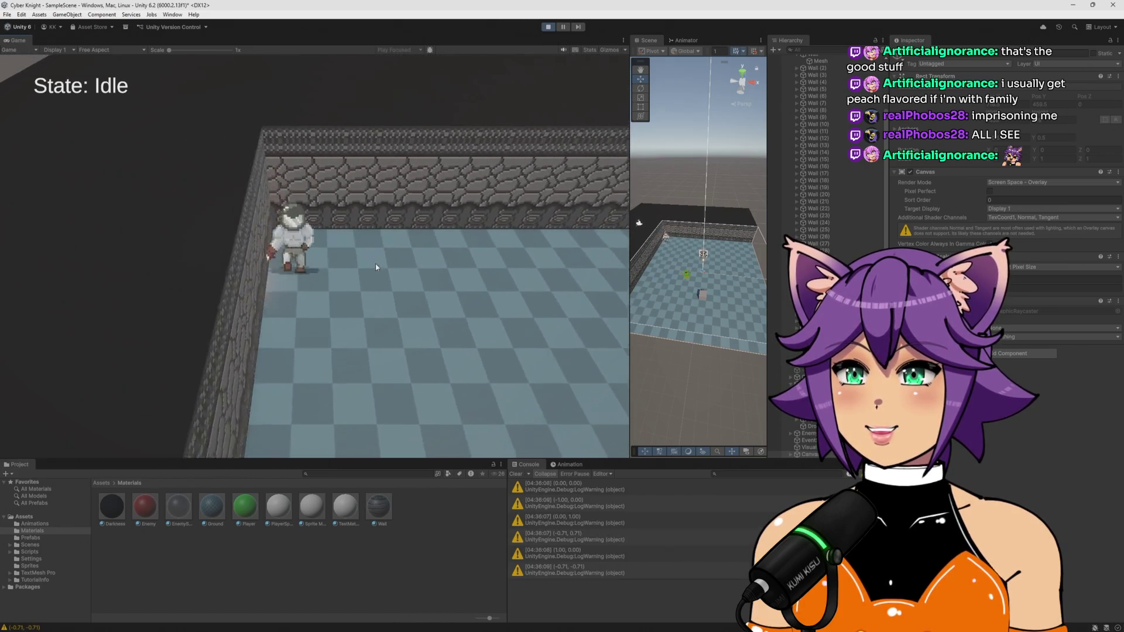
pyautogui.press('d')
pyautogui.press('w')
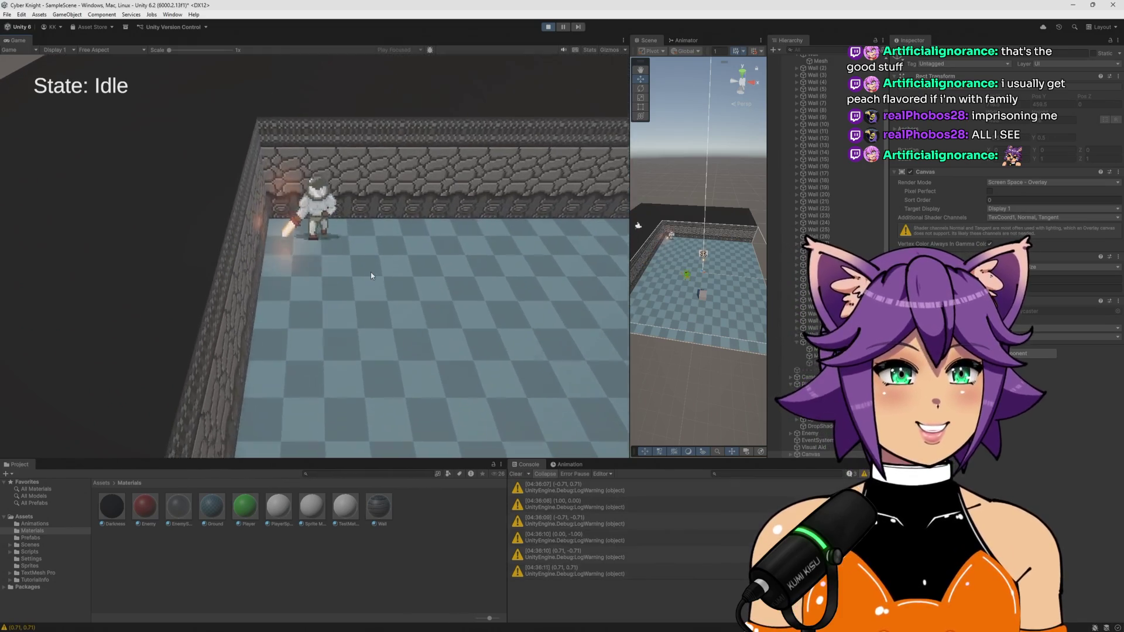
pyautogui.press('a')
pyautogui.press('s')
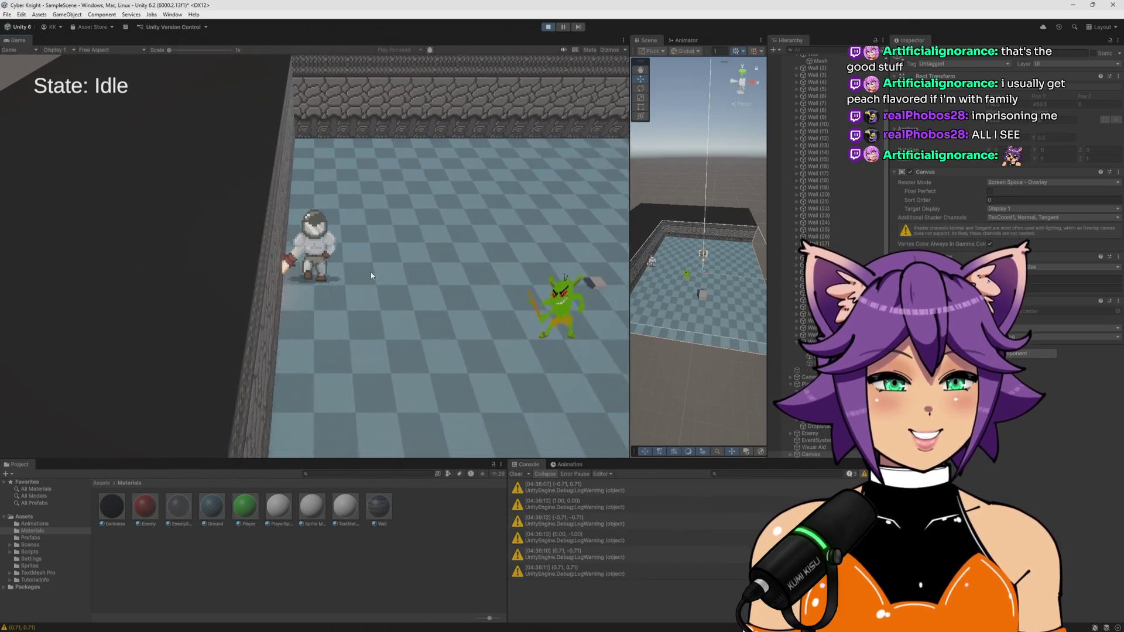
pyautogui.press('d')
pyautogui.press('a')
pyautogui.press('s')
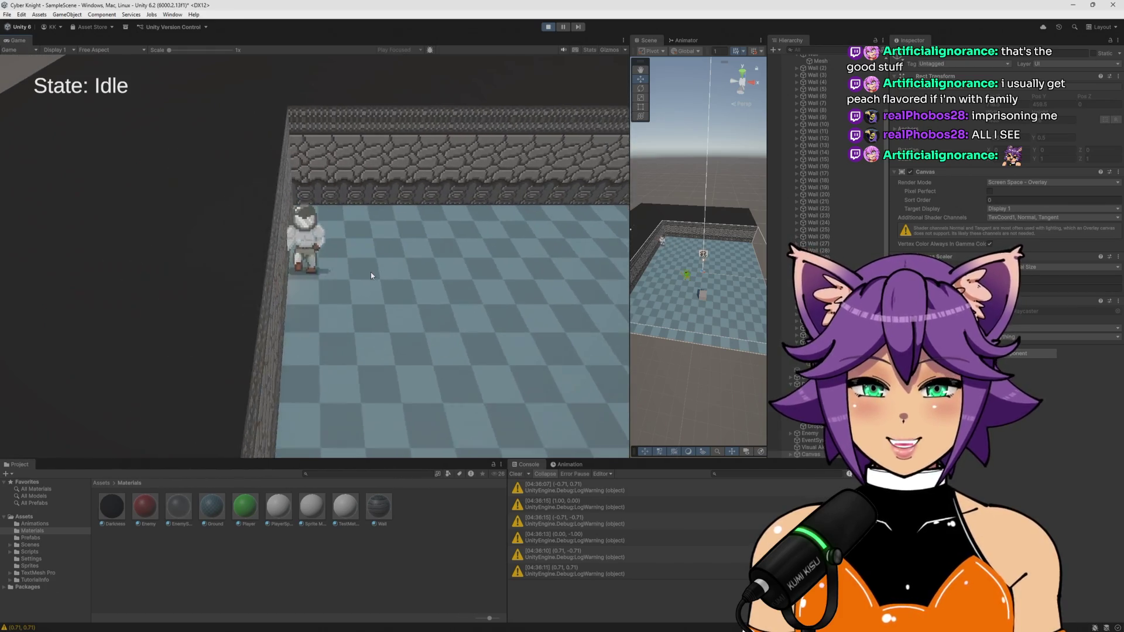
pyautogui.press('w')
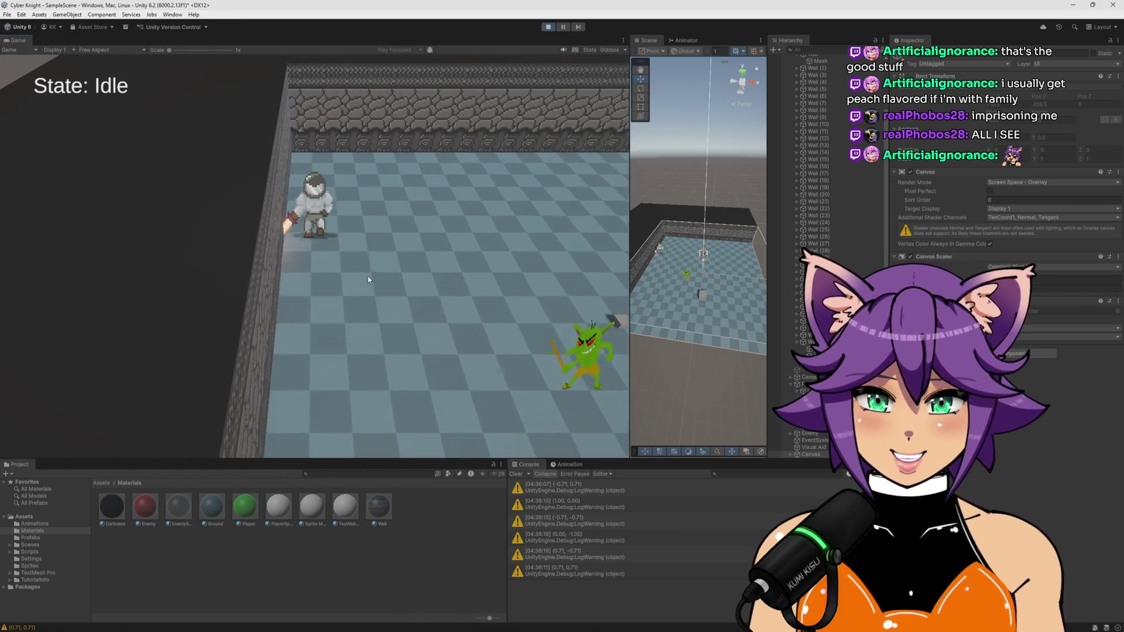
# Walk the knight along the top wall, over to the left and back-right walls, then back
pyautogui.press('s')
pyautogui.press('d')
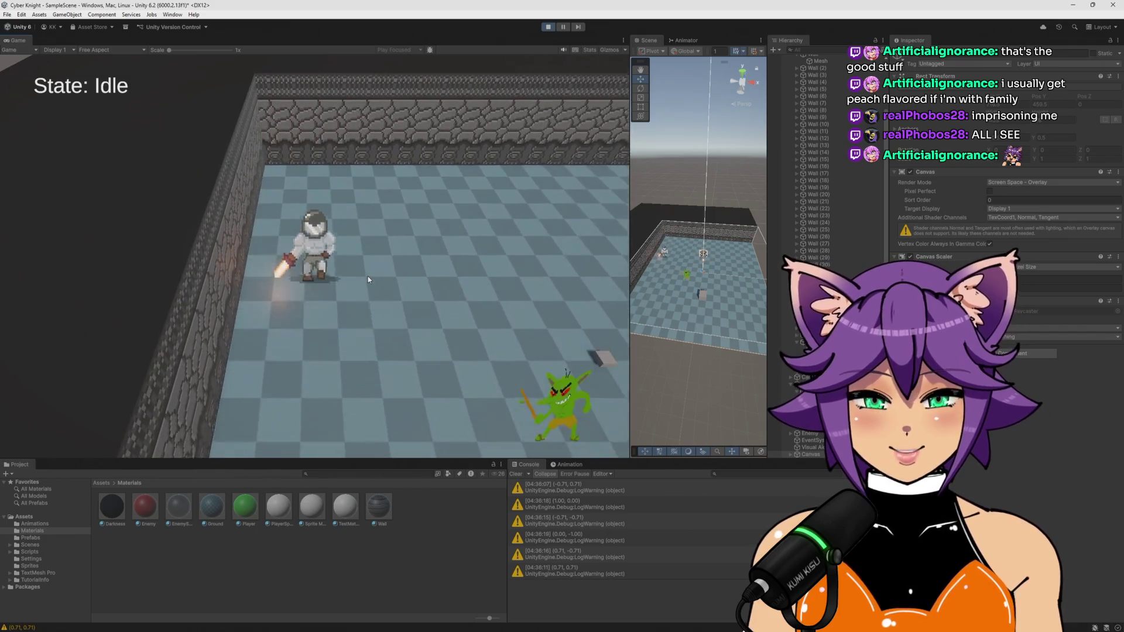
pyautogui.press('w')
pyautogui.press('a')
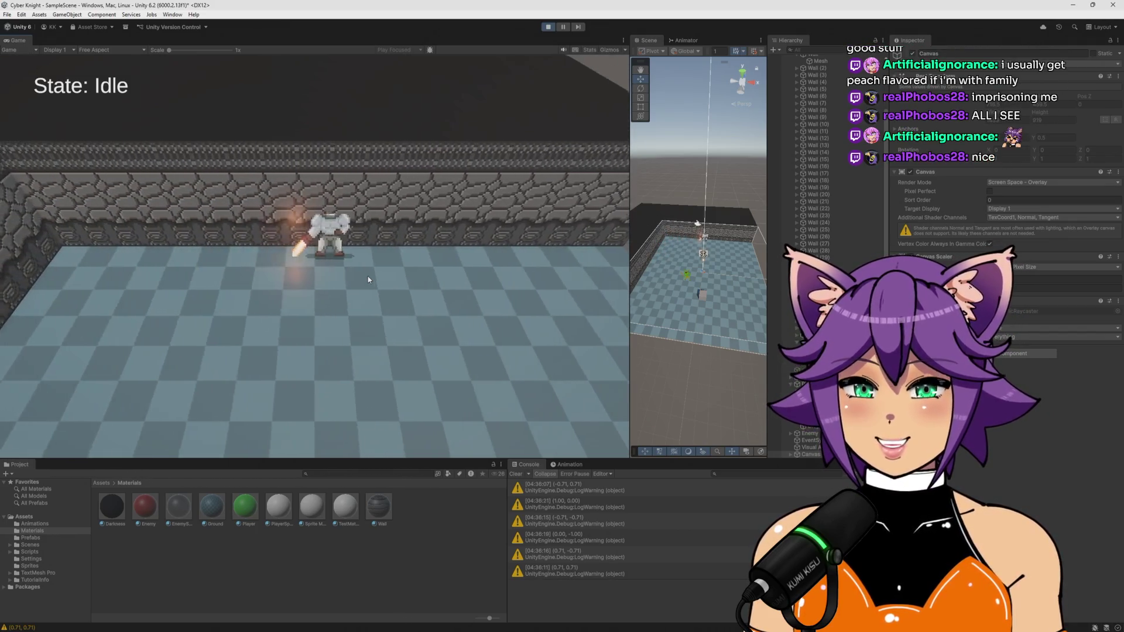
pyautogui.press('a')
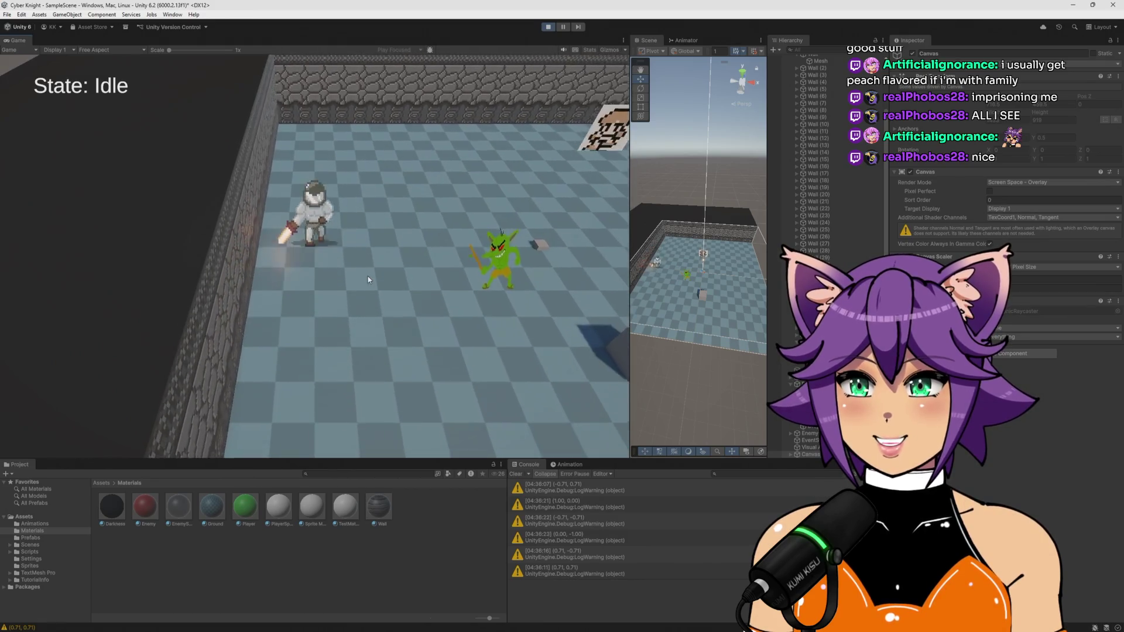
pyautogui.press('d')
pyautogui.press('w')
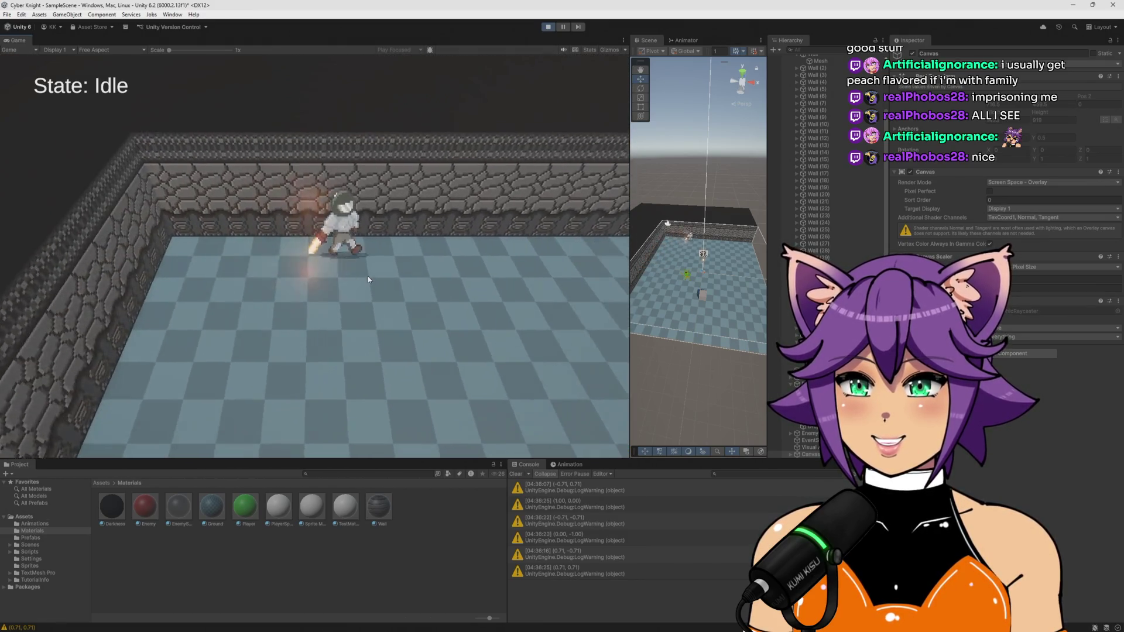
pyautogui.press('a')
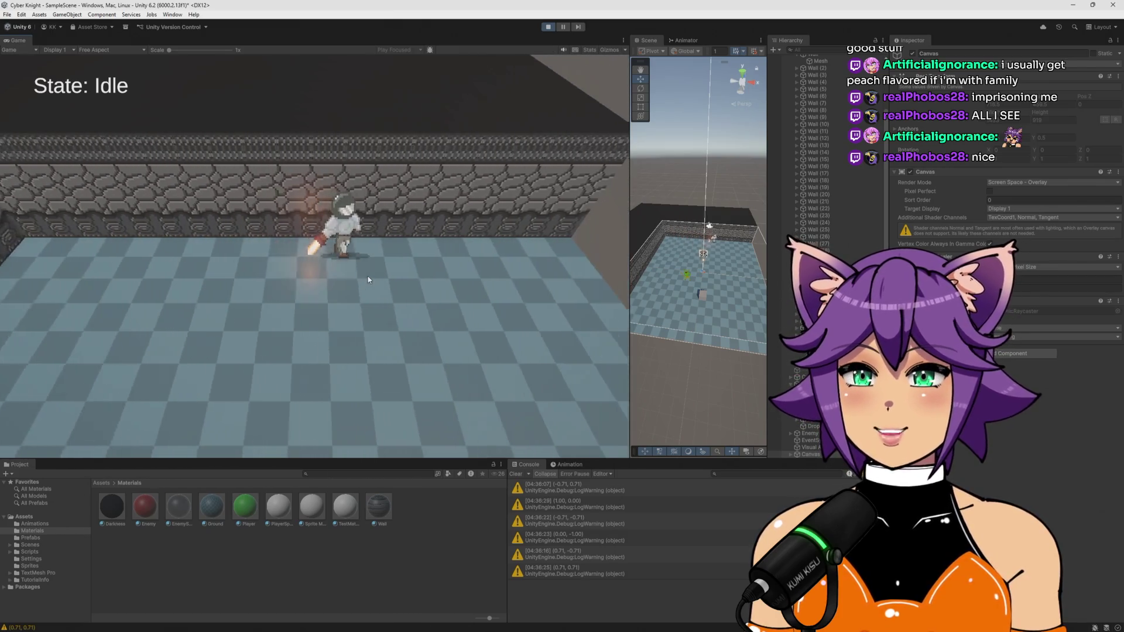
pyautogui.press('a')
pyautogui.press('a')
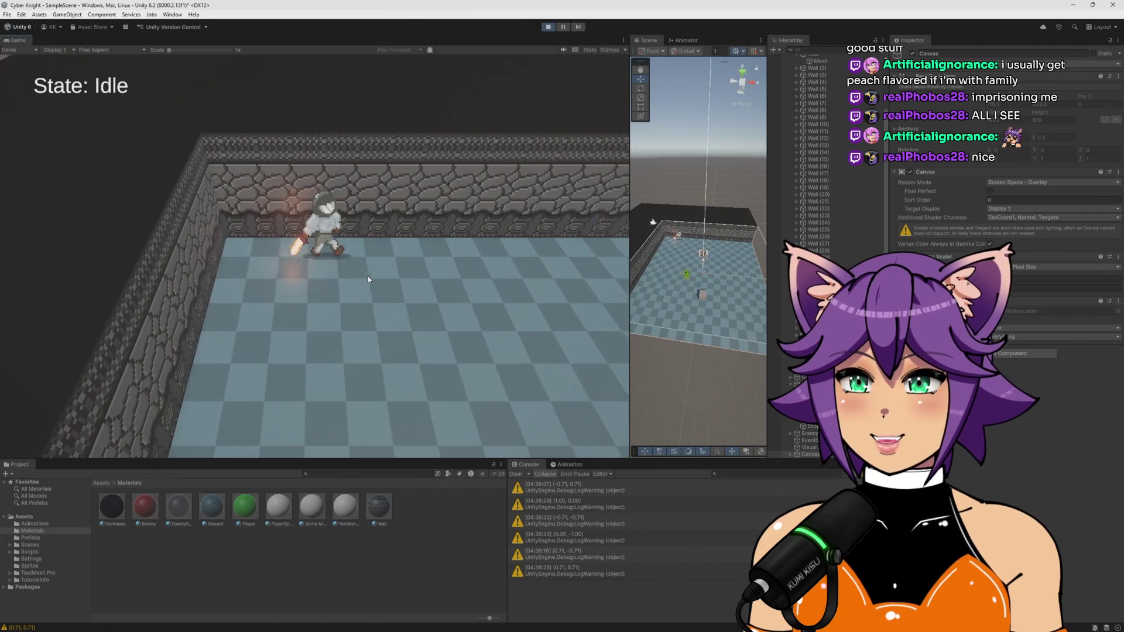
pyautogui.press('d')
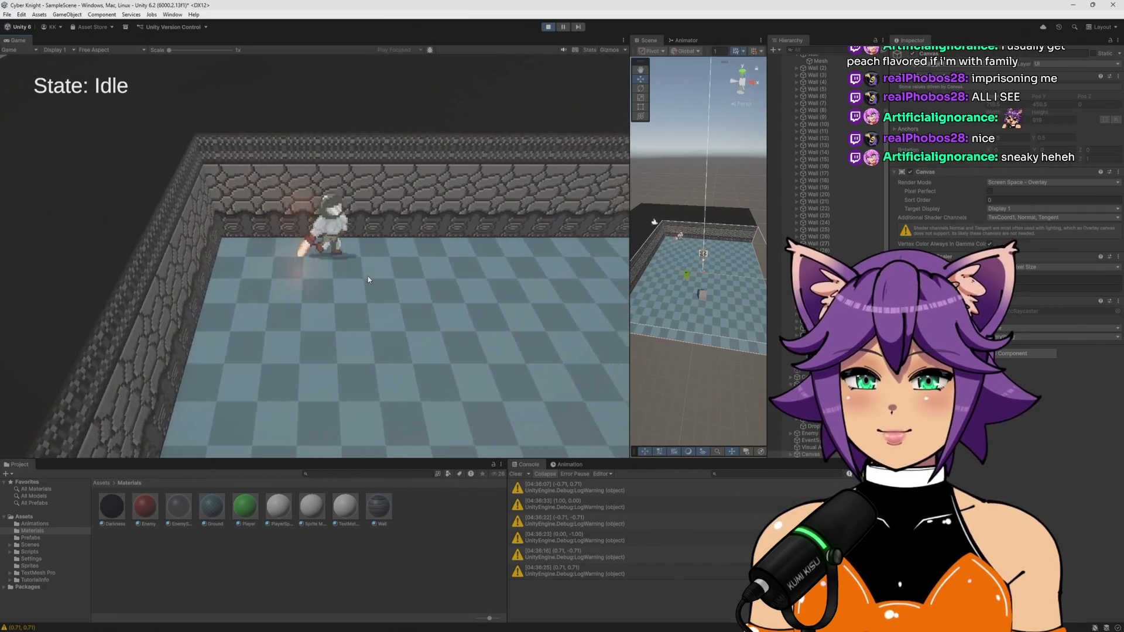
pyautogui.press('d')
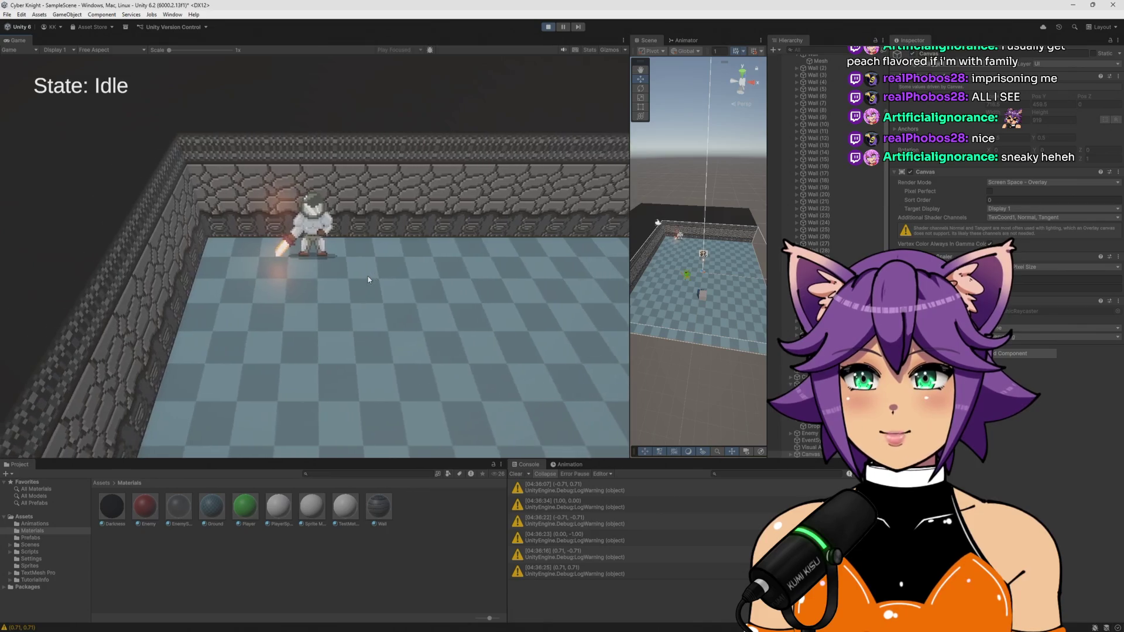
pyautogui.press('a')
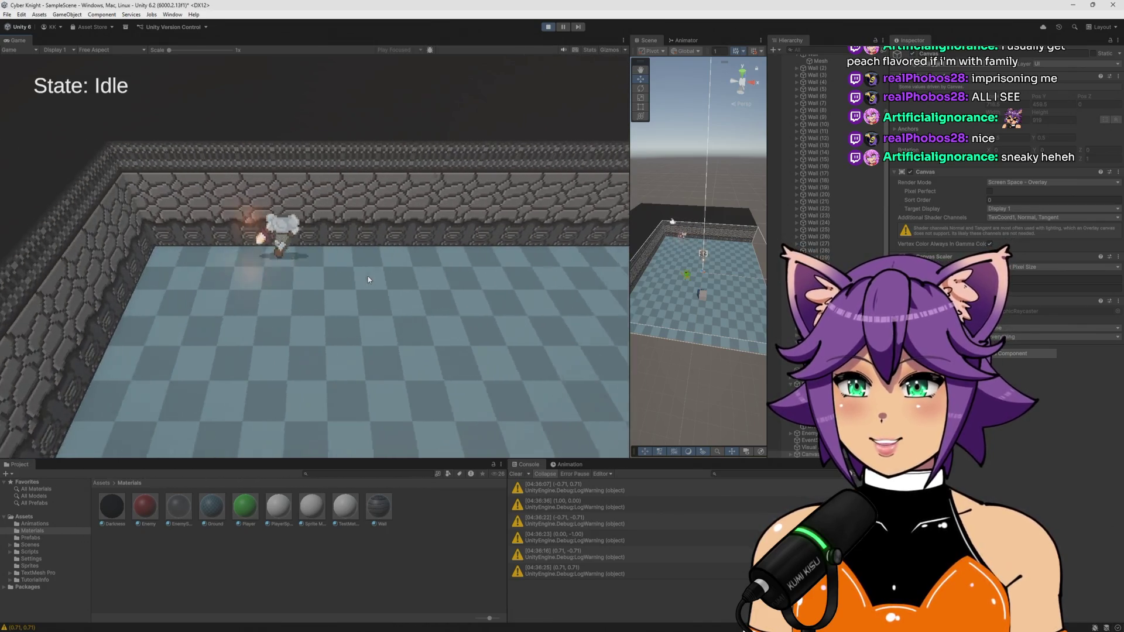
pyautogui.press('s')
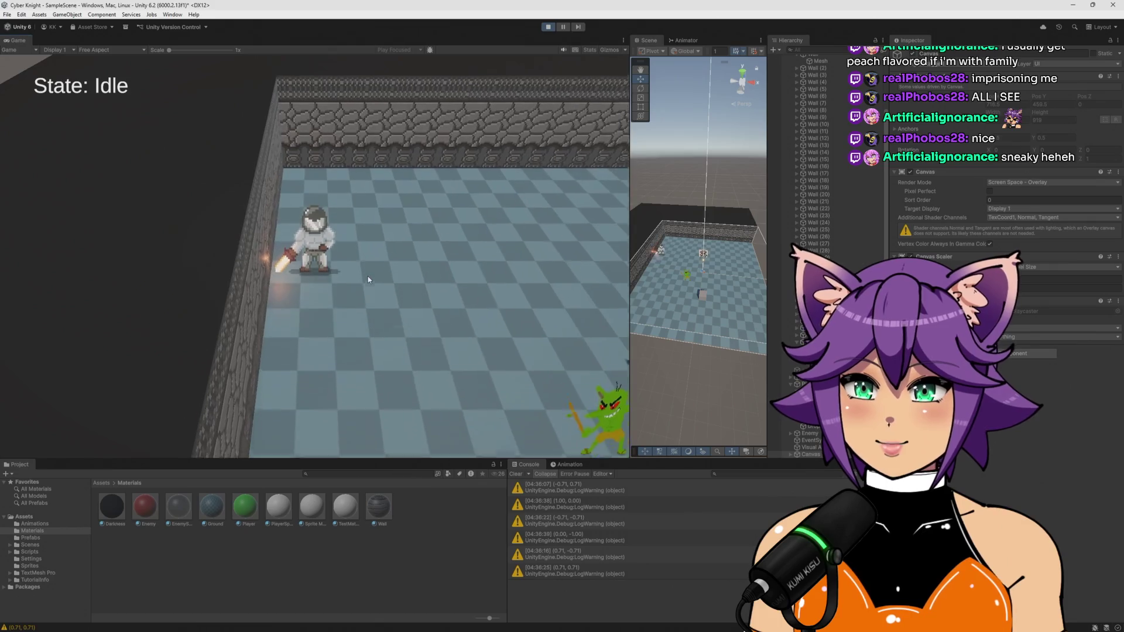
# Widen the Scene view, orbit onto the knight, and nudge it back and forth against the wall
pyautogui.moveTo(630, 246); pyautogui.dragTo(390, 246)
pyautogui.scroll(5, 466, 173)
pyautogui.moveTo(466, 174); pyautogui.dragTo(560, 141)
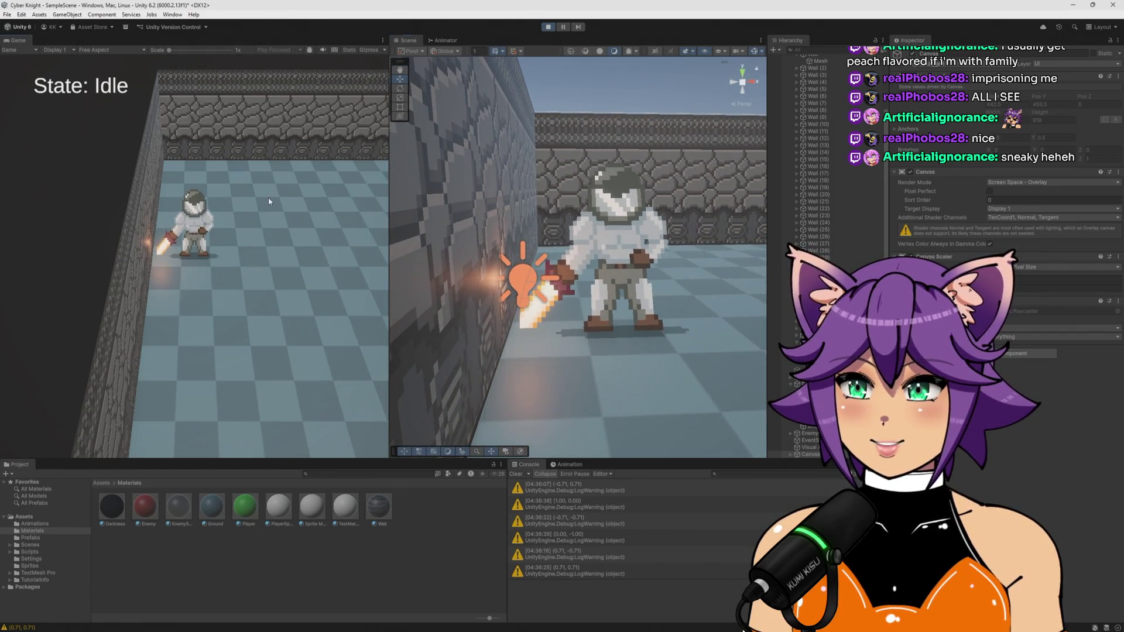
pyautogui.press('w')
pyautogui.press('s')
pyautogui.press('s')
pyautogui.press('w')
pyautogui.press('s')
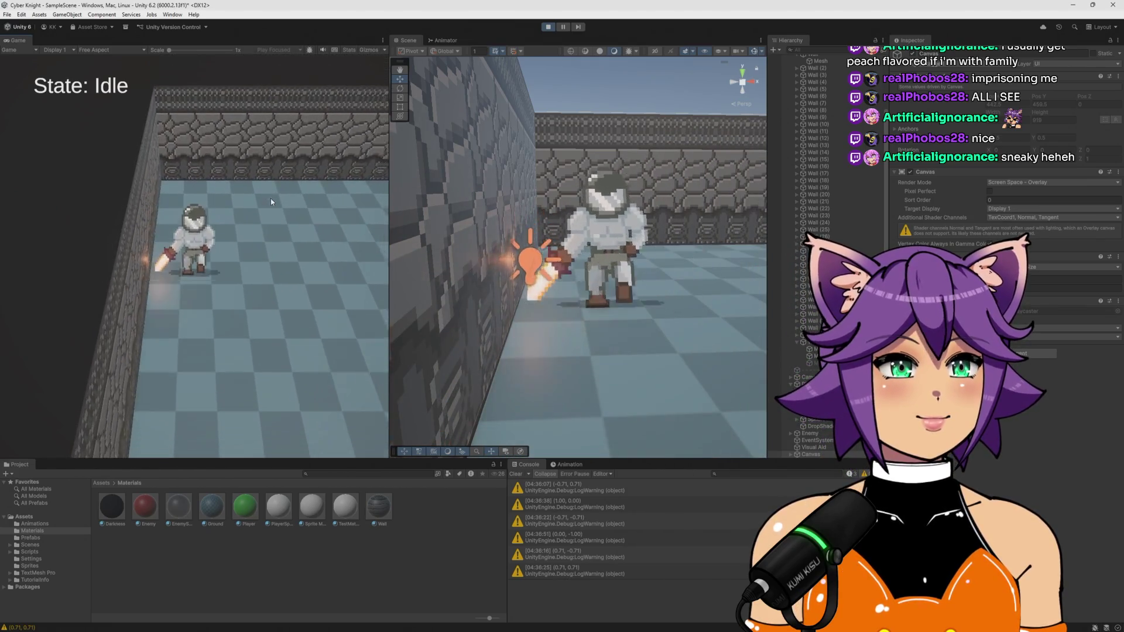
pyautogui.press('s')
pyautogui.press('w')
pyautogui.press('s')
pyautogui.press('w')
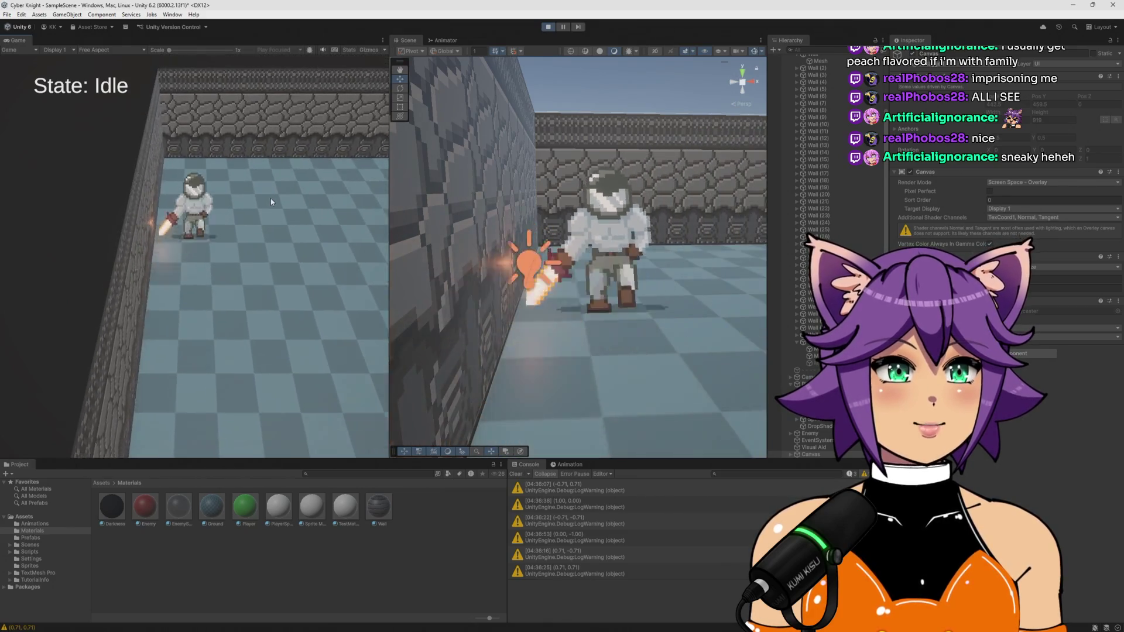
# Walk the knight right along the back wall, then zoom out to see the whole room
pyautogui.press('s')
pyautogui.press('w')
pyautogui.press('s')
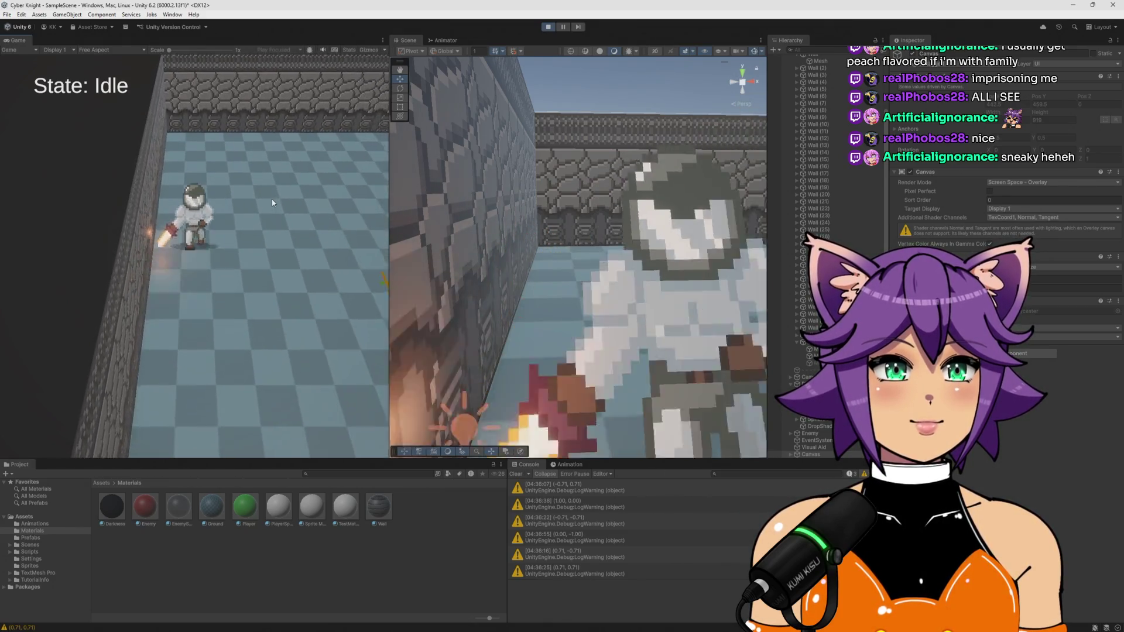
pyautogui.press('w')
pyautogui.press('d')
pyautogui.press('s')
pyautogui.press('w')
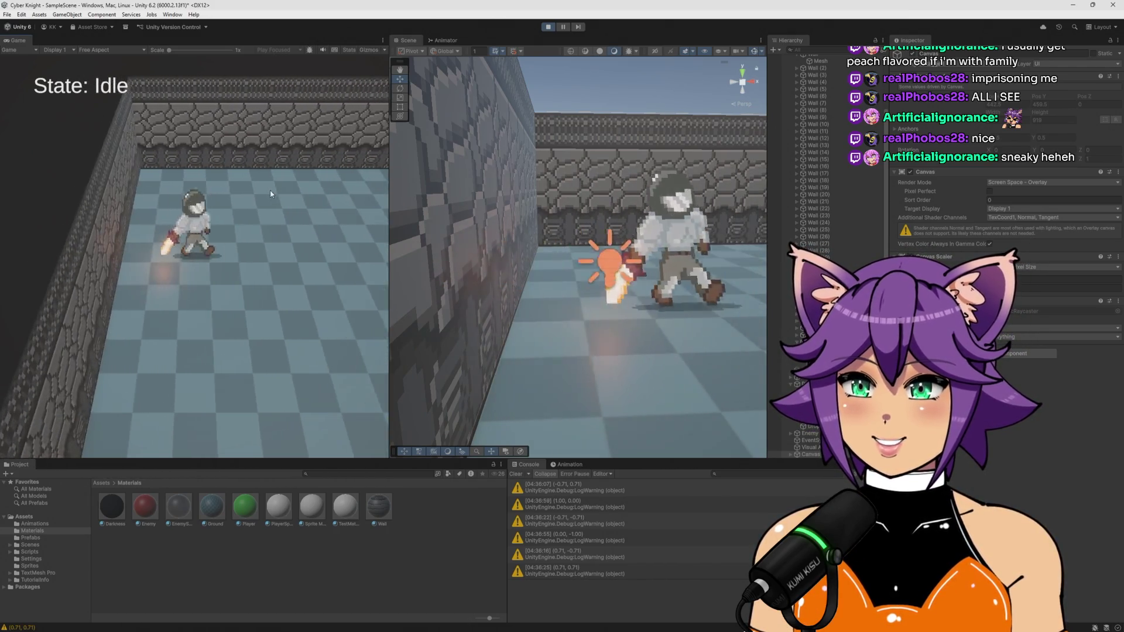
pyautogui.press('s')
pyautogui.press('w')
pyautogui.press('s')
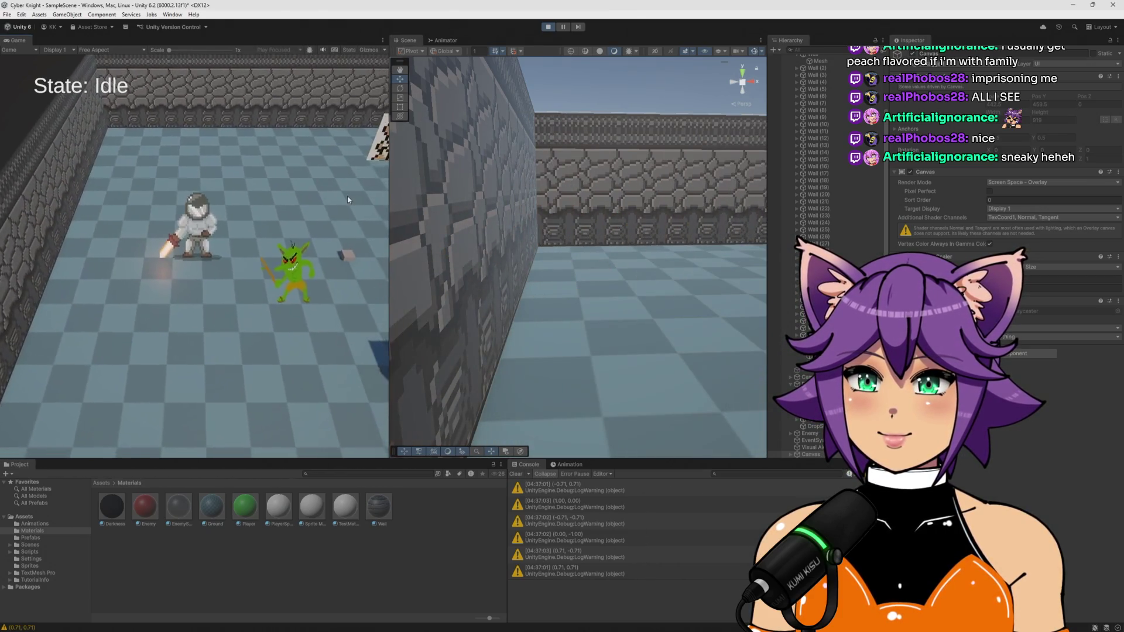
pyautogui.scroll(-10, 490, 212)
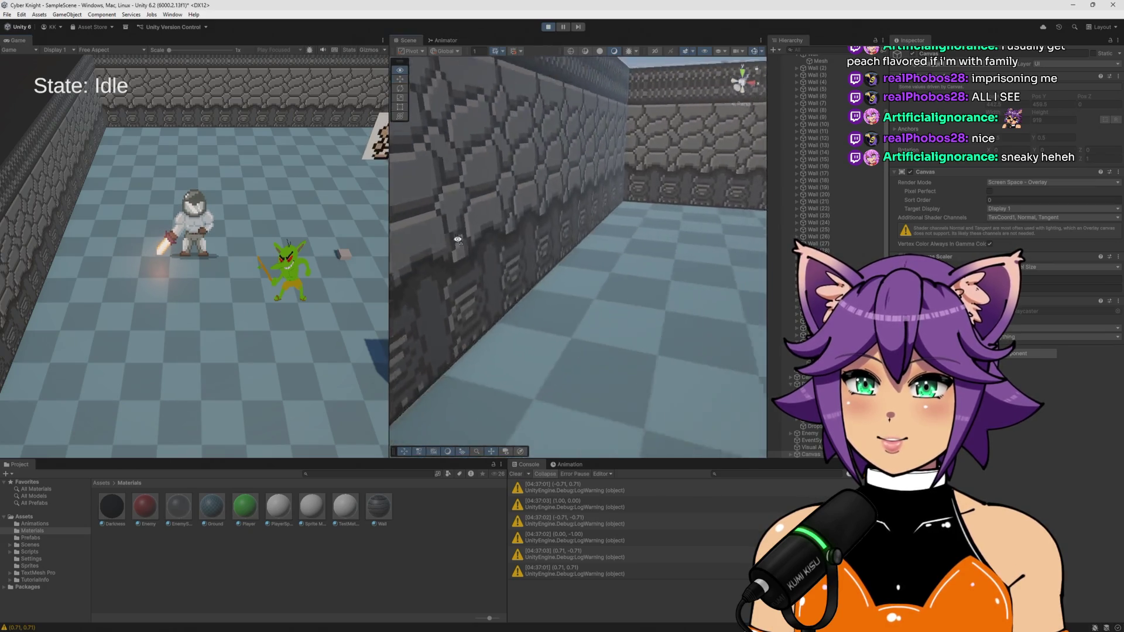
pyautogui.scroll(8, 469, 273)
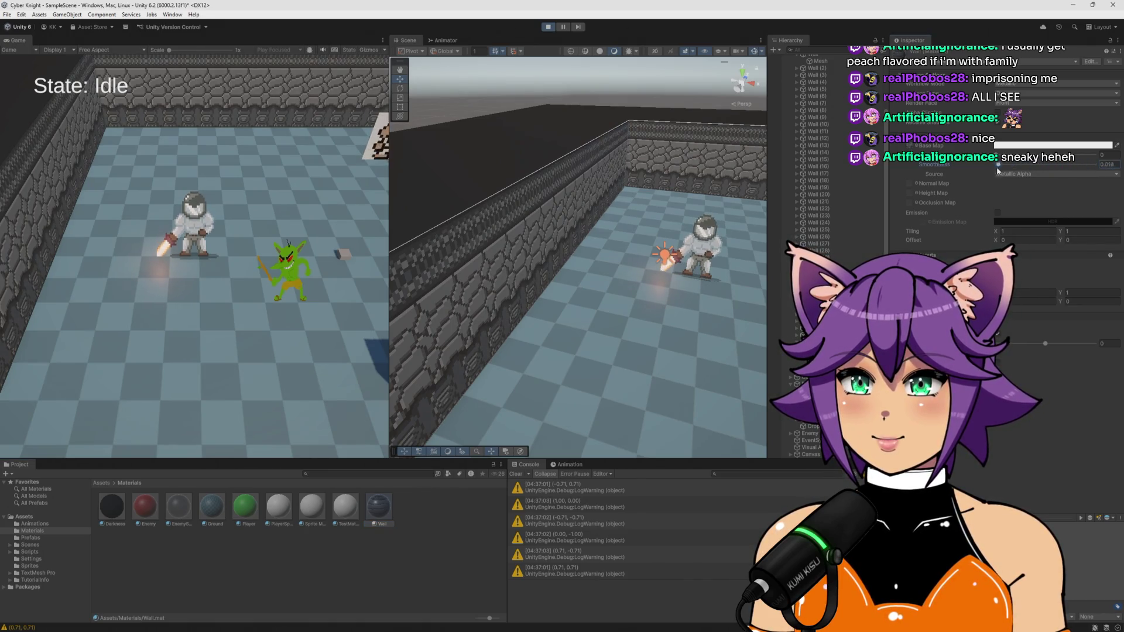
# Widen the Game view and walk the knight toward the goblin so it starts following
pyautogui.moveTo(389, 263); pyautogui.dragTo(556, 263)
pyautogui.press('a')
pyautogui.press('w')
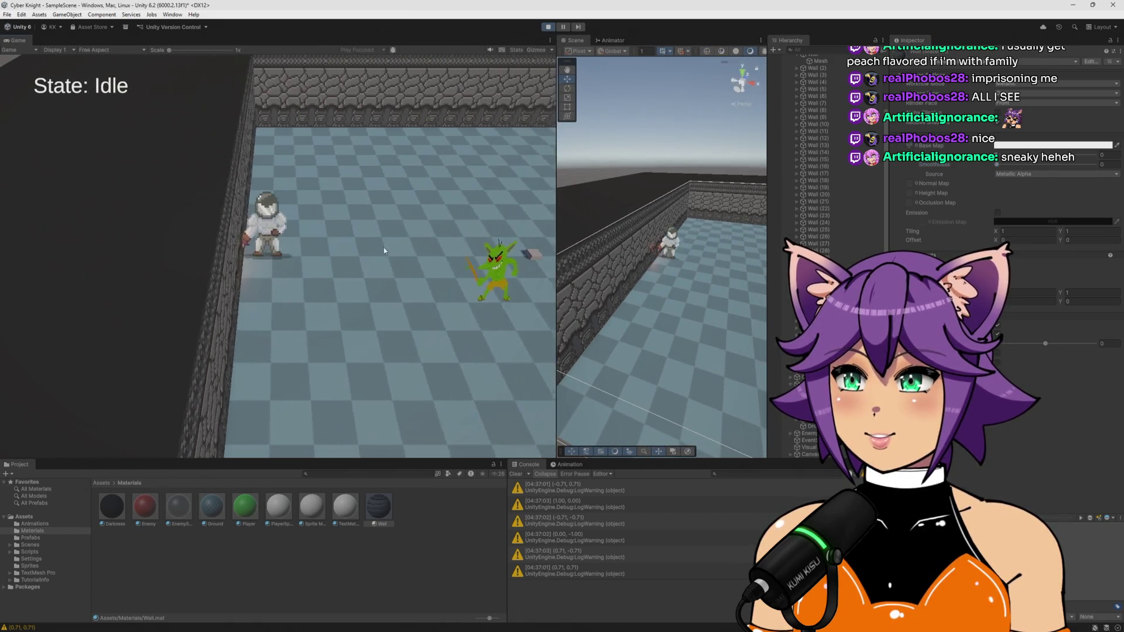
pyautogui.moveTo(644, 276)
pyautogui.mouseDown()
pyautogui.moveTo(661, 277)
pyautogui.moveTo(630, 275)
pyautogui.mouseUp()
pyautogui.press('s')
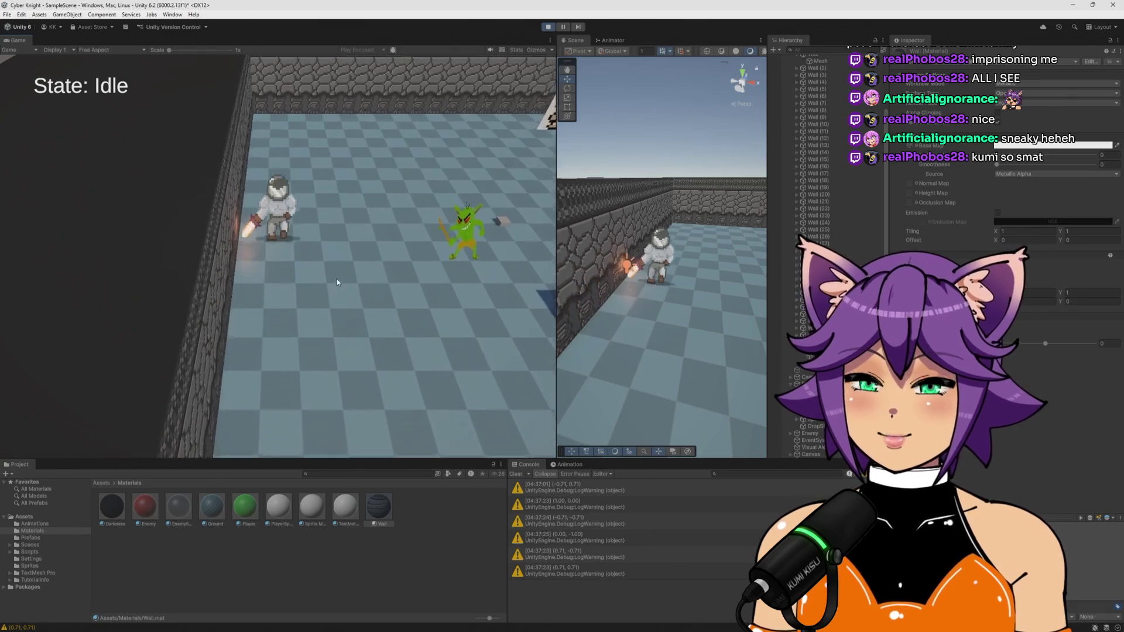
pyautogui.press('d')
pyautogui.press('w')
pyautogui.press('s')
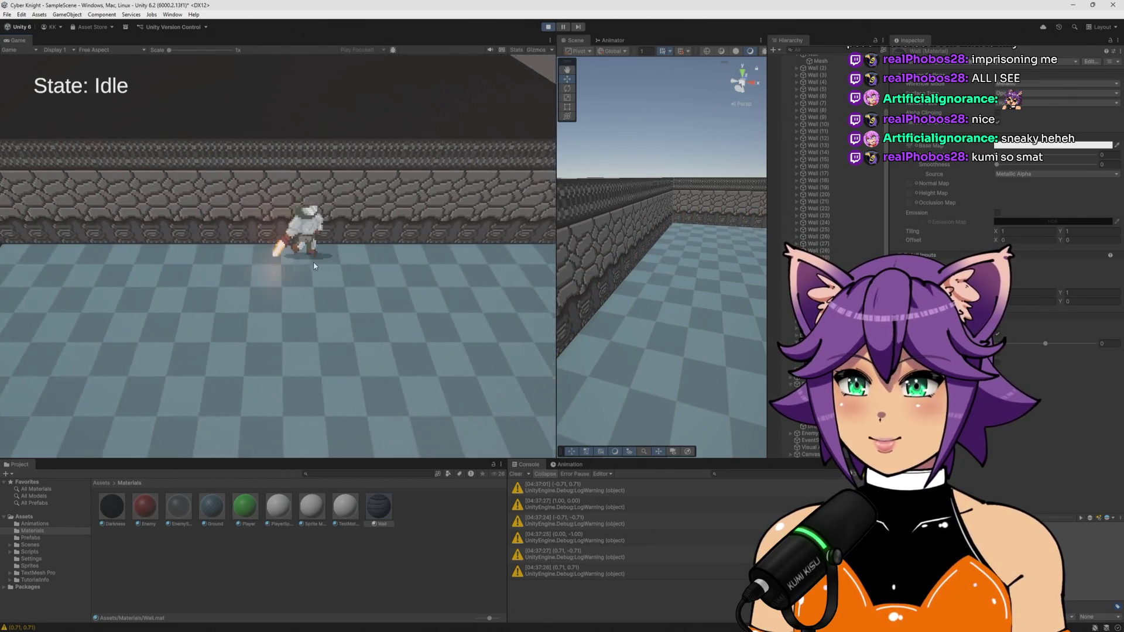
pyautogui.press('a')
pyautogui.press('a')
pyautogui.press('w')
pyautogui.press('s')
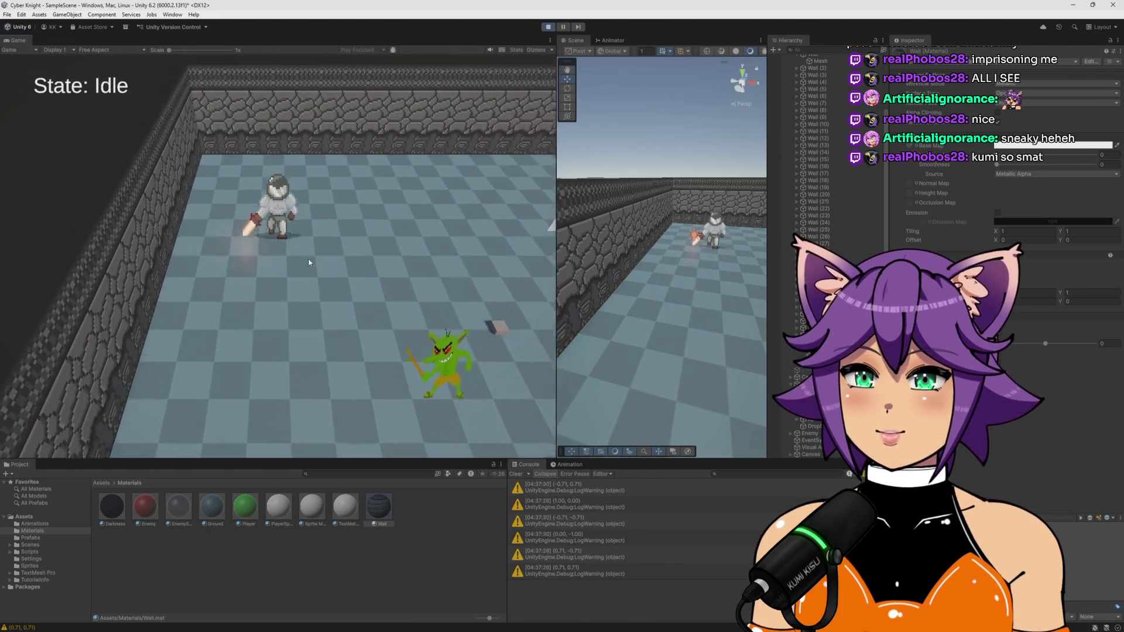
pyautogui.press('s')
pyautogui.press('a')
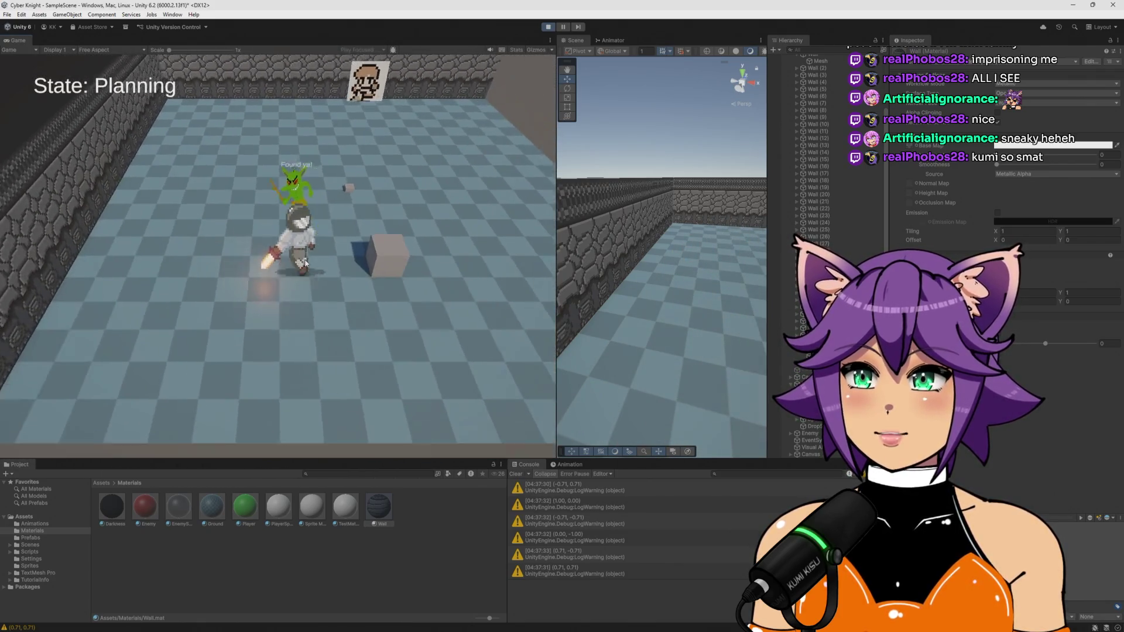
pyautogui.press('d')
pyautogui.press('w')
pyautogui.press('s')
pyautogui.press('a')
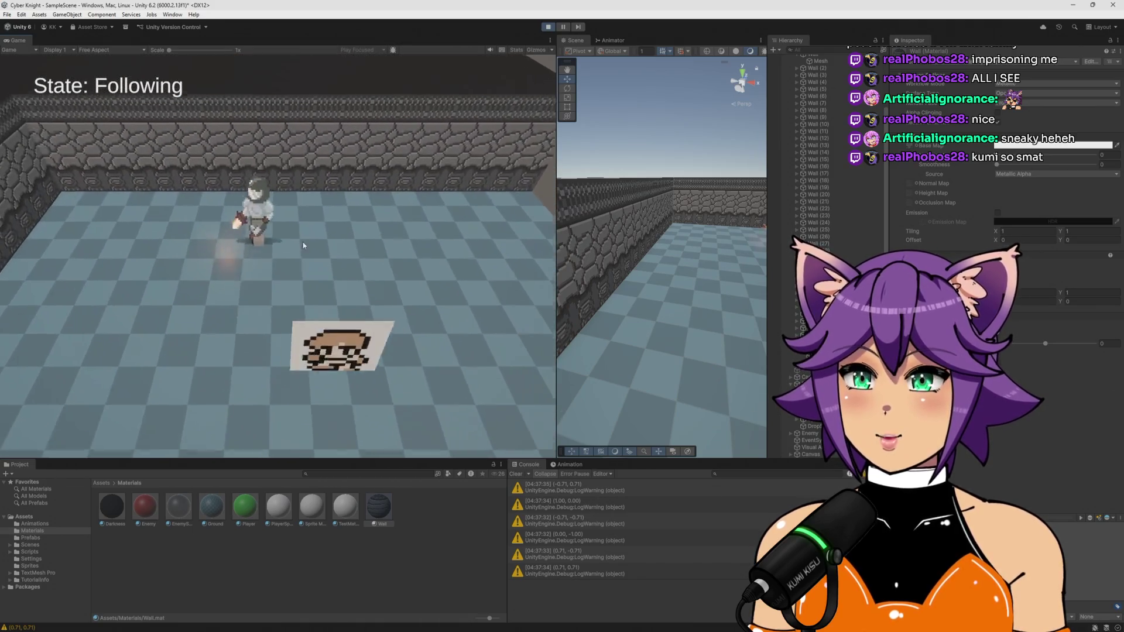
# Lead the goblin around the box and top wall, then swing the sword at it
pyautogui.press('s')
pyautogui.press('a')
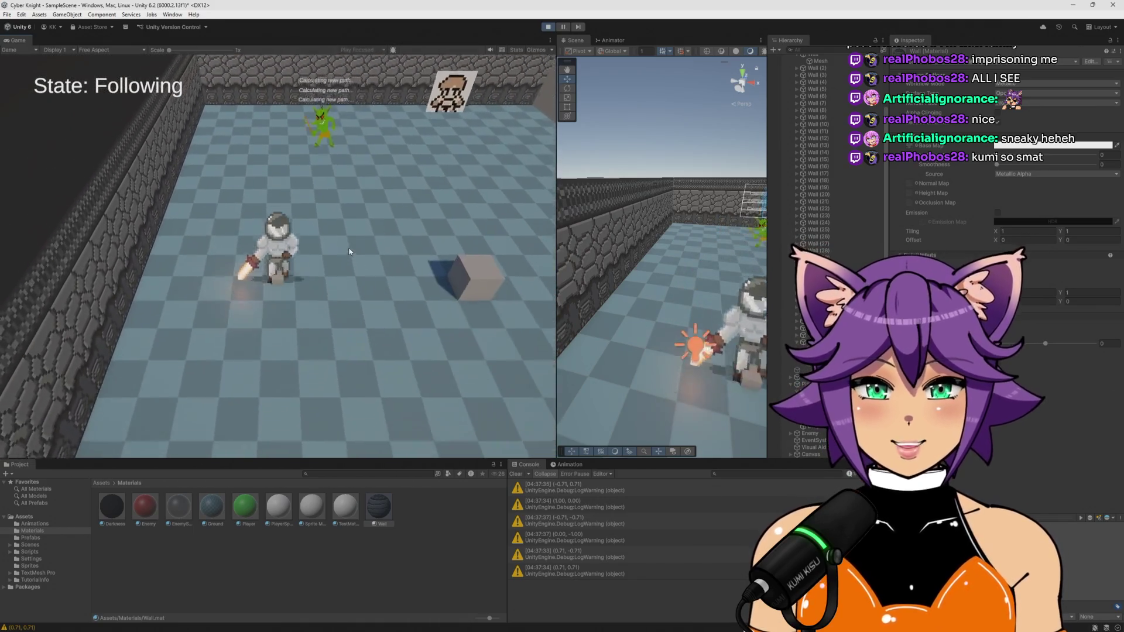
pyautogui.press('d')
pyautogui.press('w')
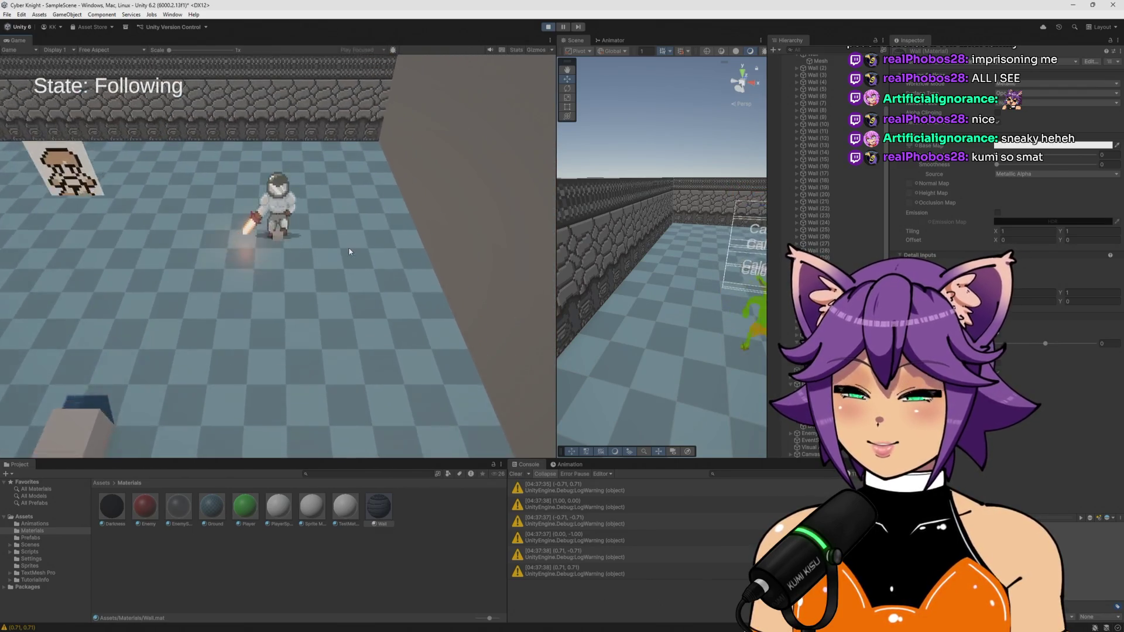
pyautogui.press('a')
pyautogui.press('a')
pyautogui.press('s')
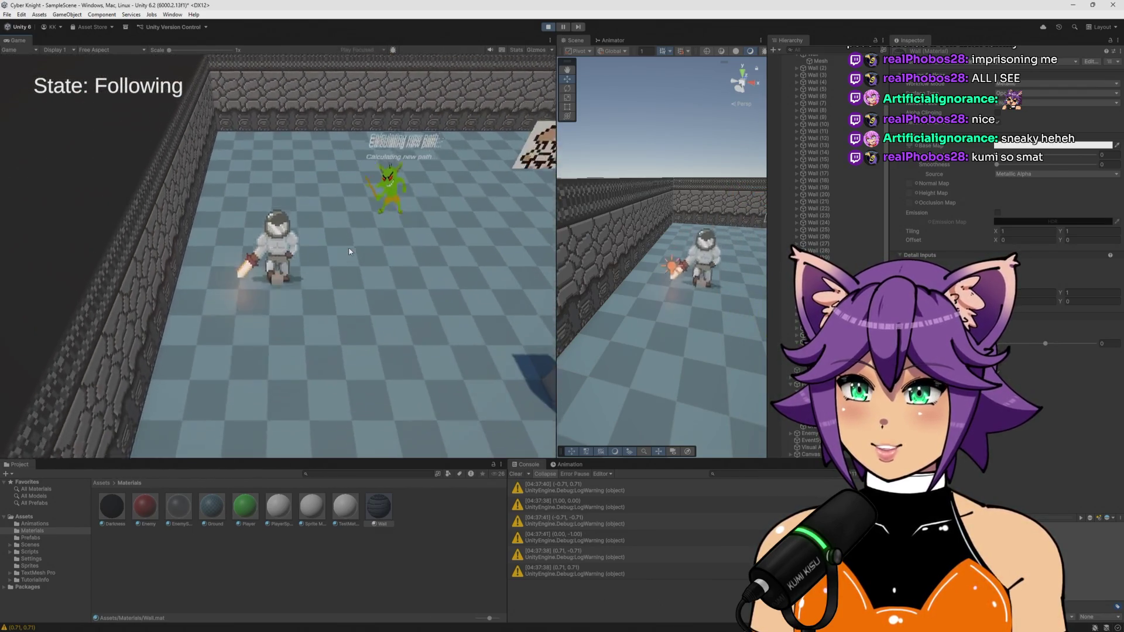
pyautogui.press('w')
pyautogui.press('d')
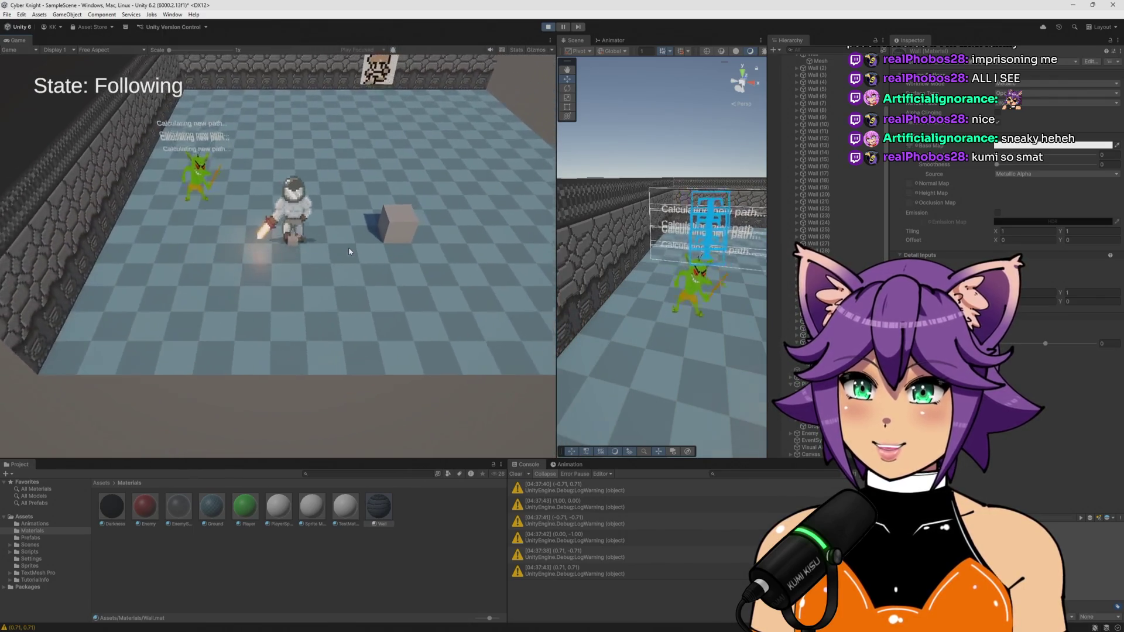
pyautogui.press('d')
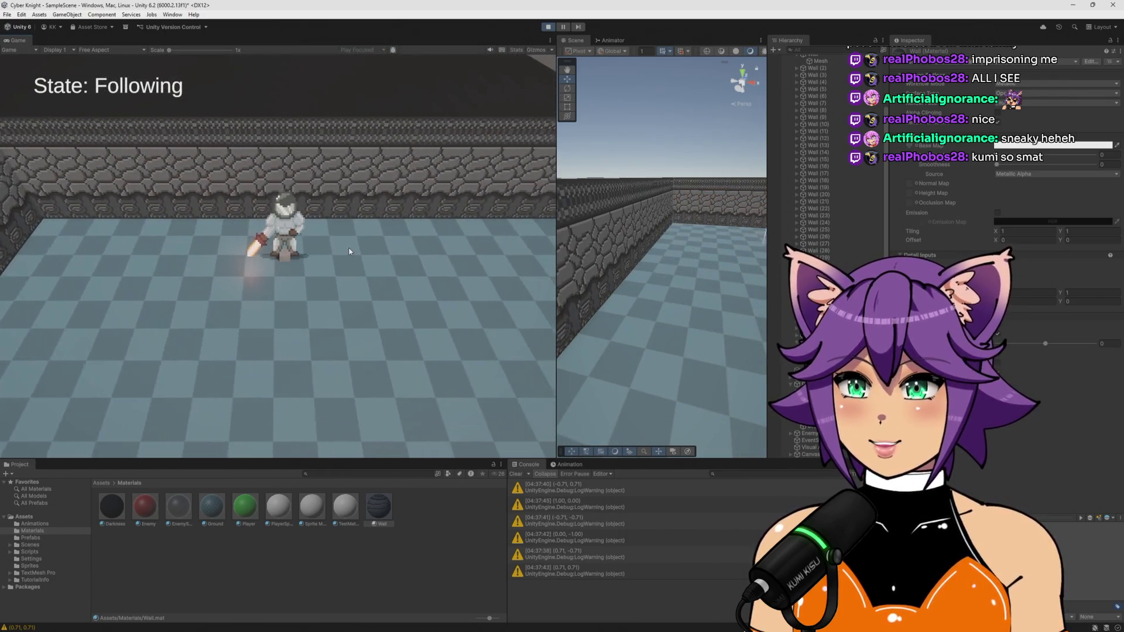
pyautogui.press('s')
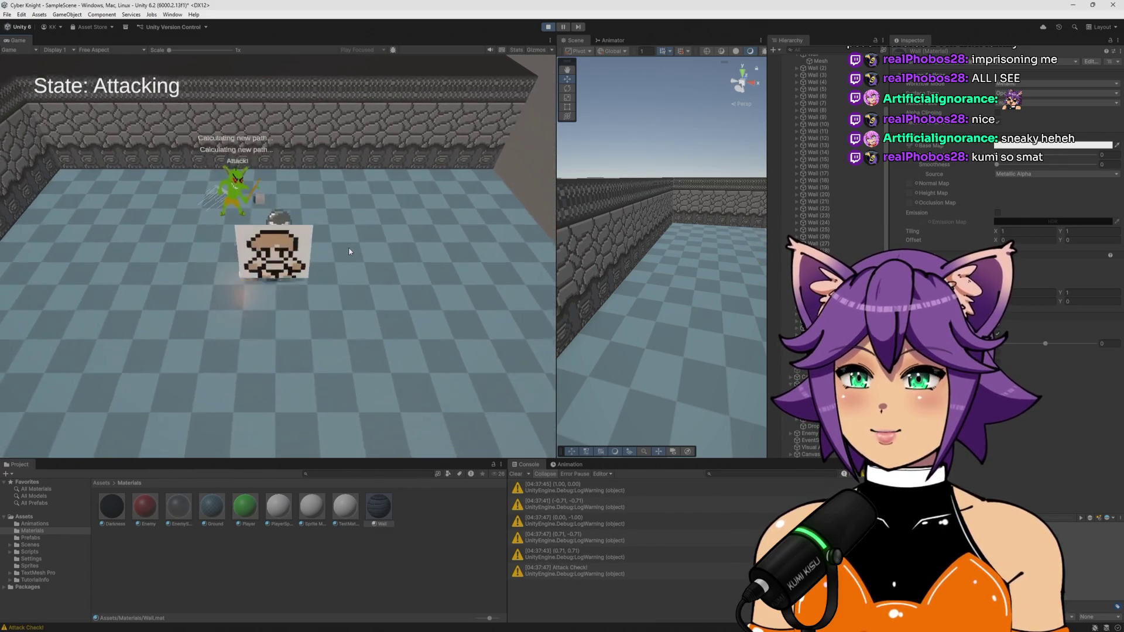
pyautogui.press('a')
pyautogui.click(350, 251)
# Walk the knight away from the goblin past the box, then stop the playtest
pyautogui.press('w')
pyautogui.press('a')
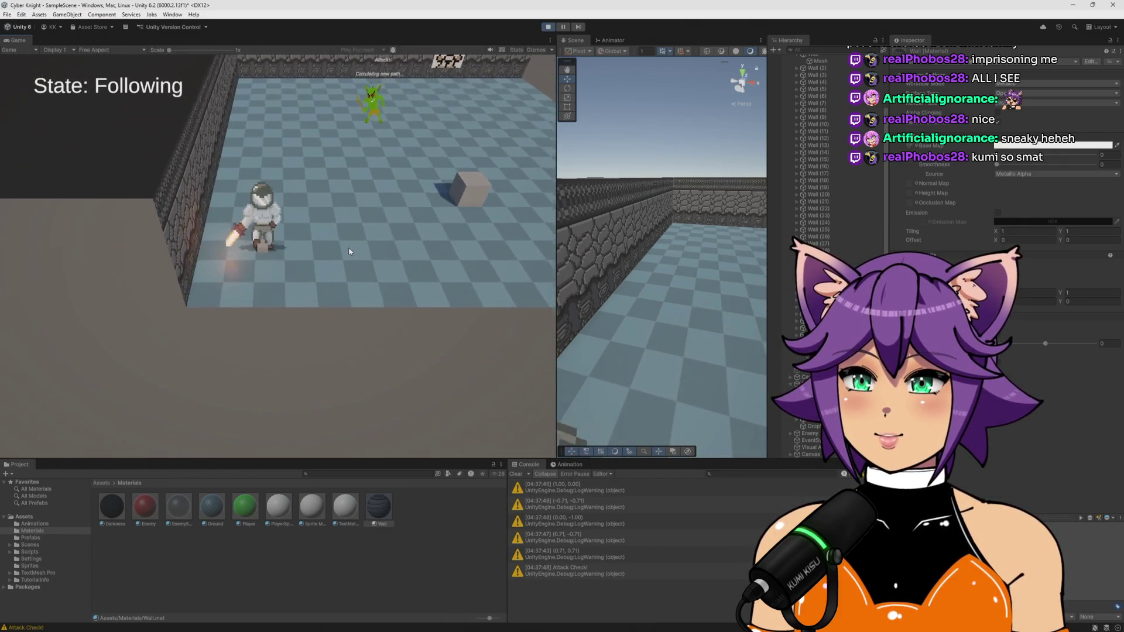
pyautogui.press('d')
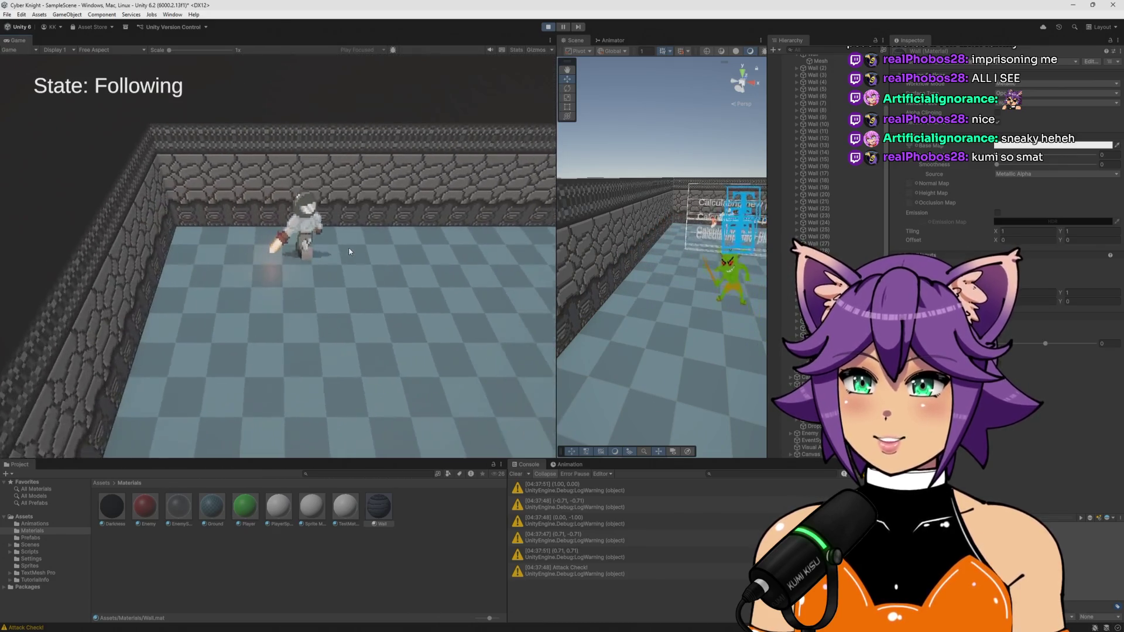
pyautogui.press('s')
pyautogui.press('w')
pyautogui.press('s')
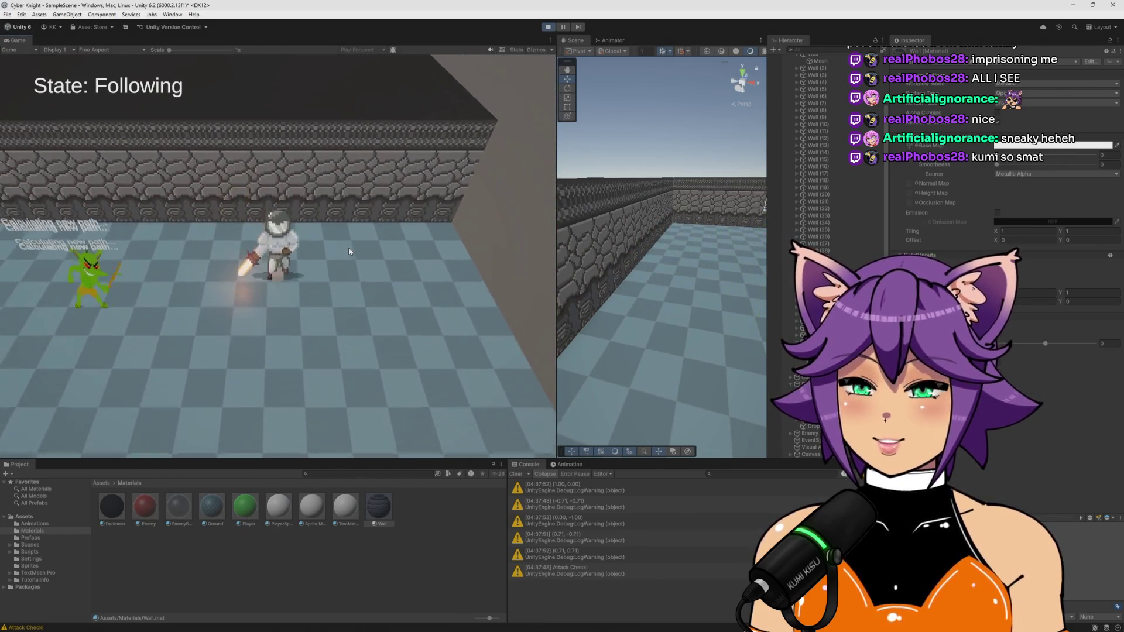
pyautogui.press('a')
pyautogui.press('d')
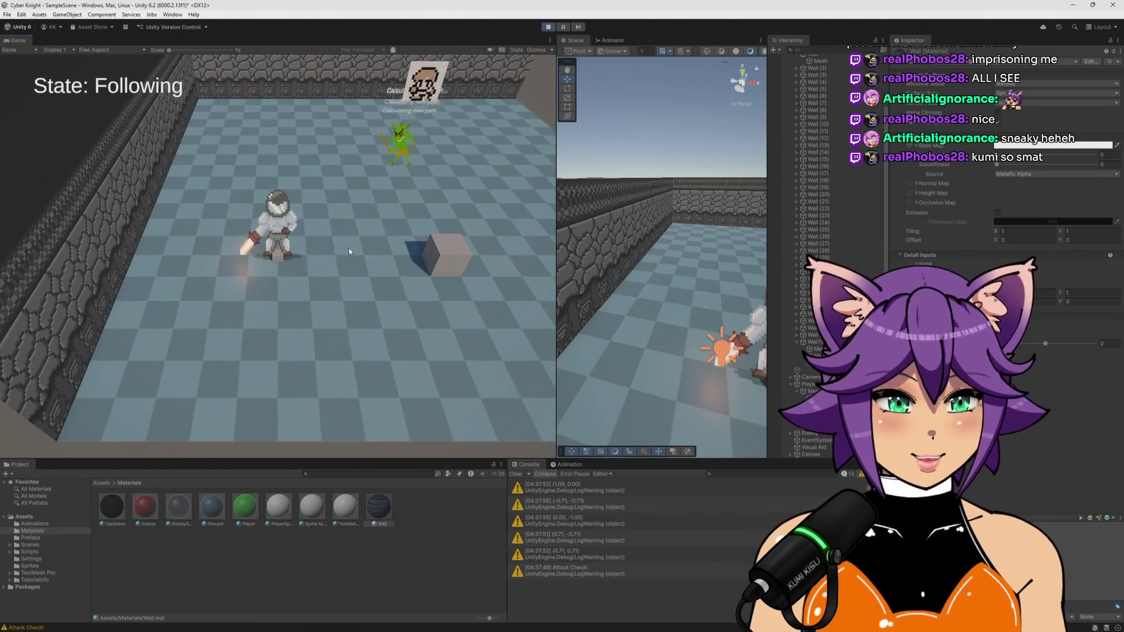
pyautogui.press('s')
pyautogui.press('w')
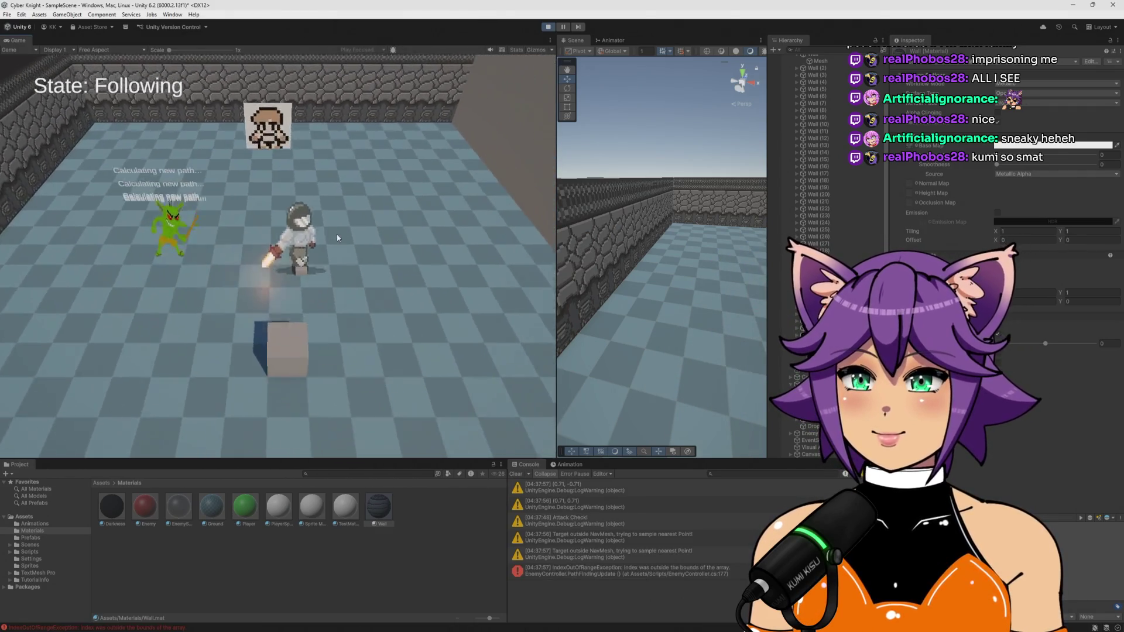
pyautogui.press('w')
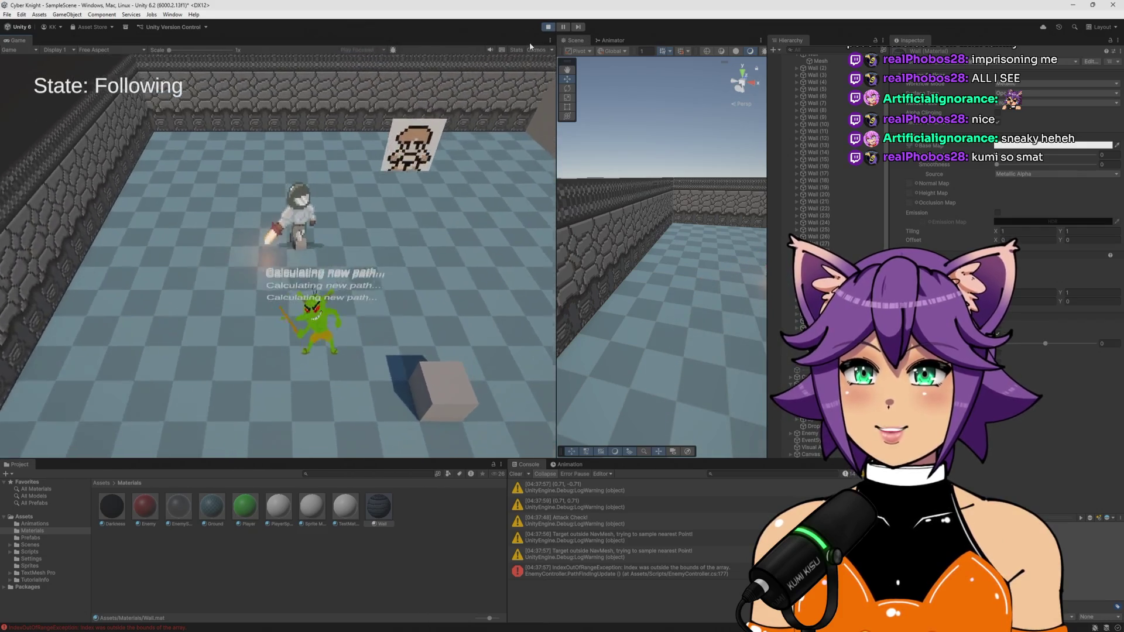
pyautogui.click(546, 29)
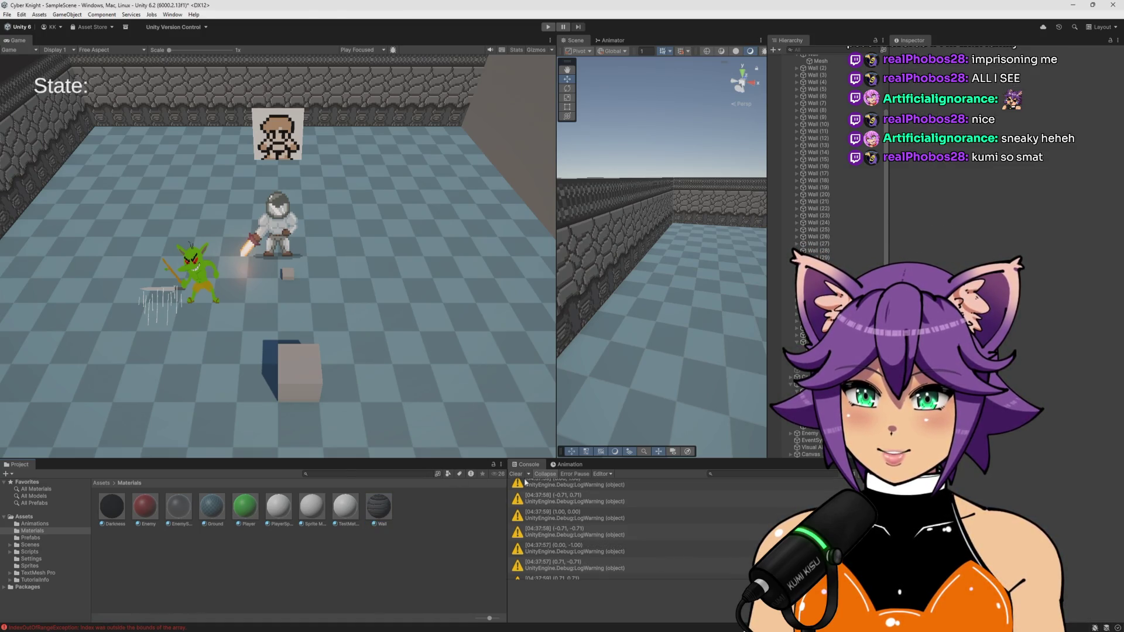
# Widen the Scene view, then orbit and zoom around the arena to inspect its stone walls
pyautogui.moveTo(557, 289); pyautogui.dragTo(297, 289)
pyautogui.moveTo(527, 322); pyautogui.dragTo(600, 351)
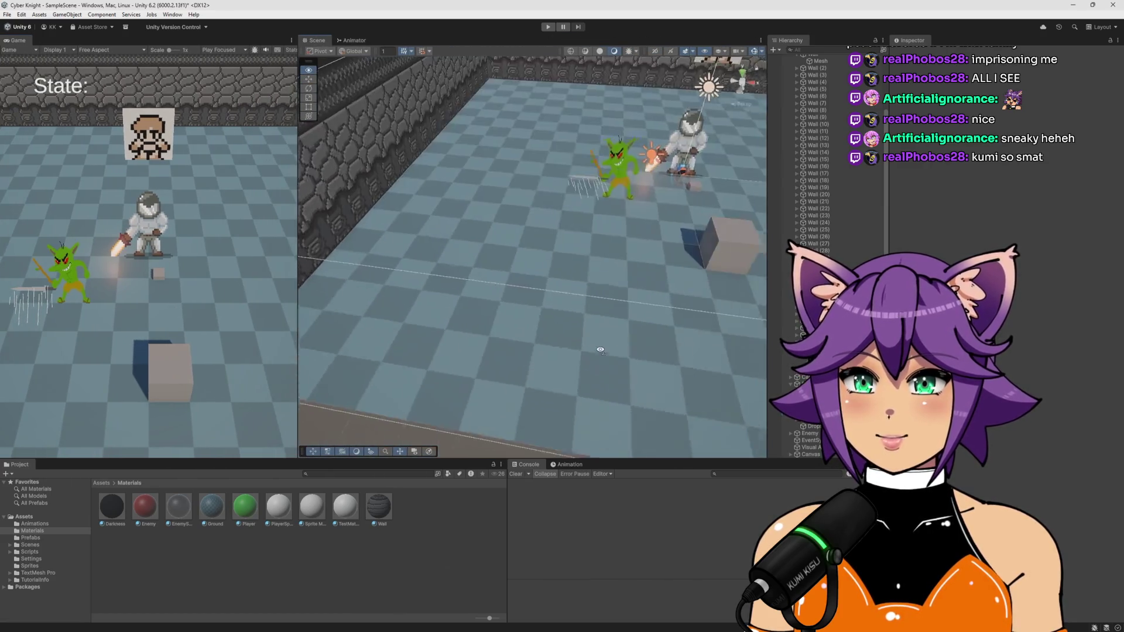
pyautogui.scroll(-10, 601, 350)
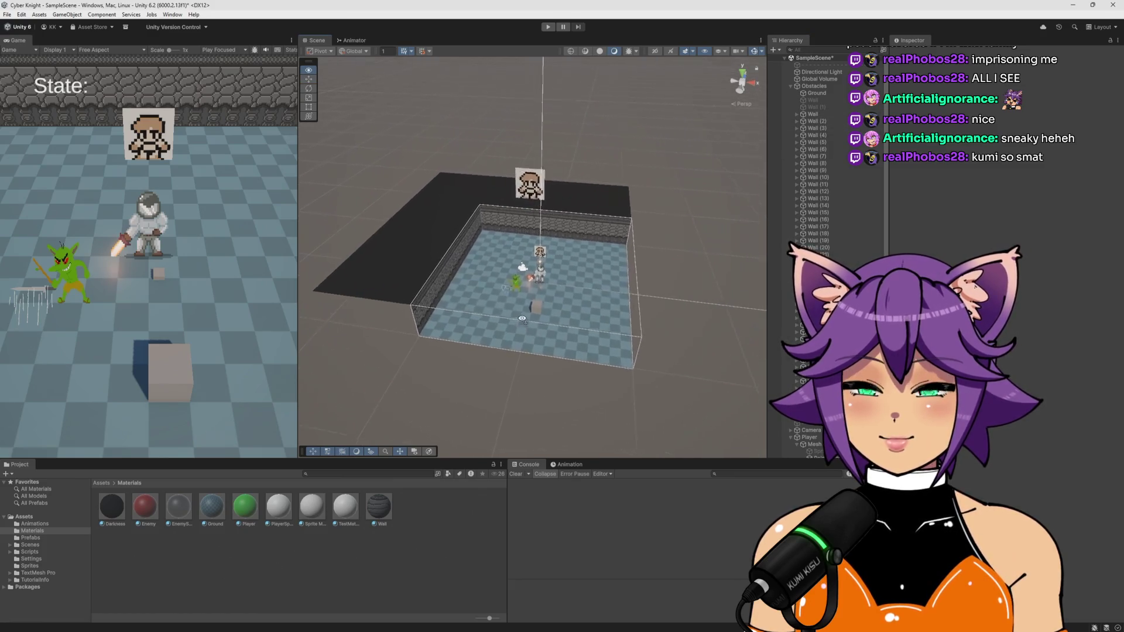
pyautogui.scroll(10, 522, 319)
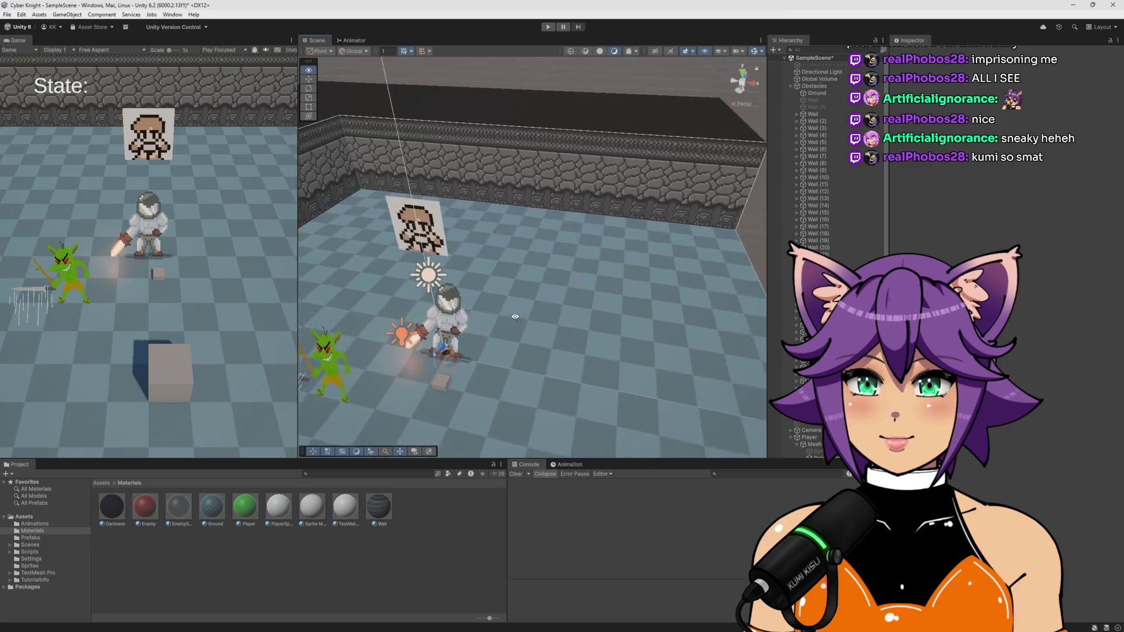
pyautogui.moveTo(516, 317); pyautogui.dragTo(509, 301)
pyautogui.scroll(8, 505, 290)
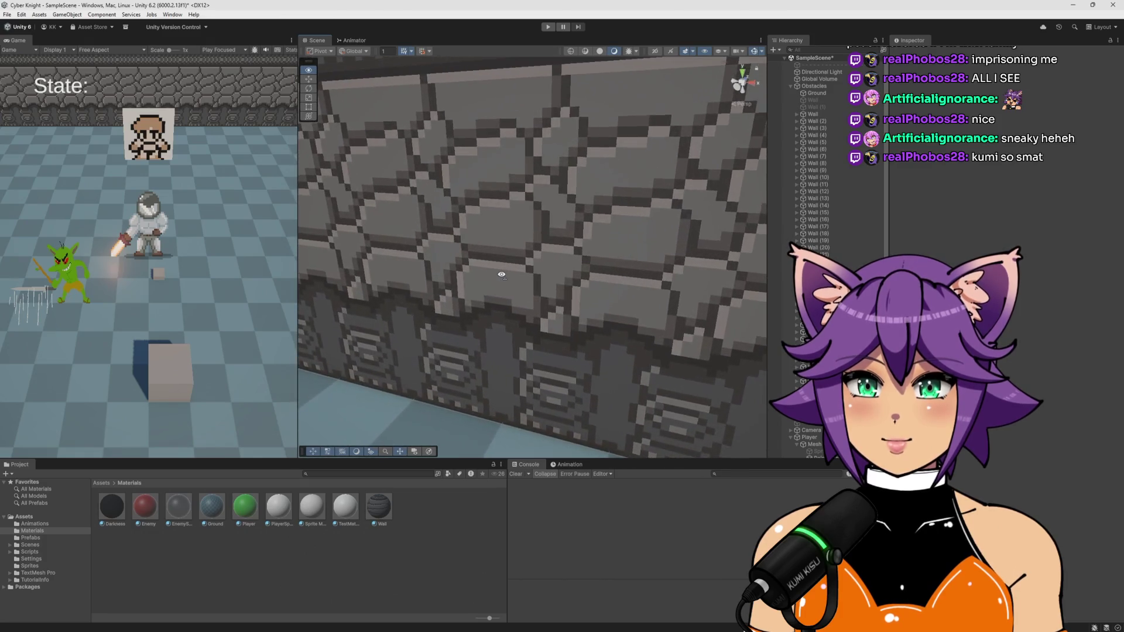
pyautogui.scroll(-6, 502, 274)
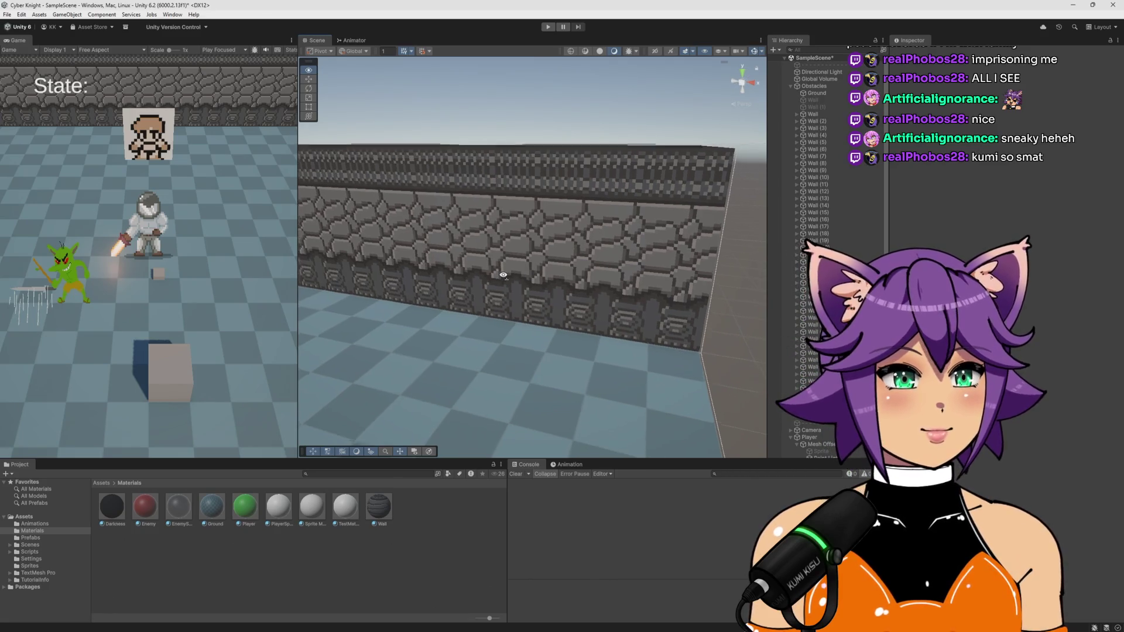
pyautogui.scroll(-8, 503, 275)
# Fly the Scene view to the long wall's gap and rotate the leaning wall toward upright
pyautogui.moveTo(484, 286)
pyautogui.mouseDown()
pyautogui.moveTo(629, 304)
pyautogui.moveTo(670, 289)
pyautogui.moveTo(606, 279)
pyautogui.moveTo(627, 280)
pyautogui.mouseUp()
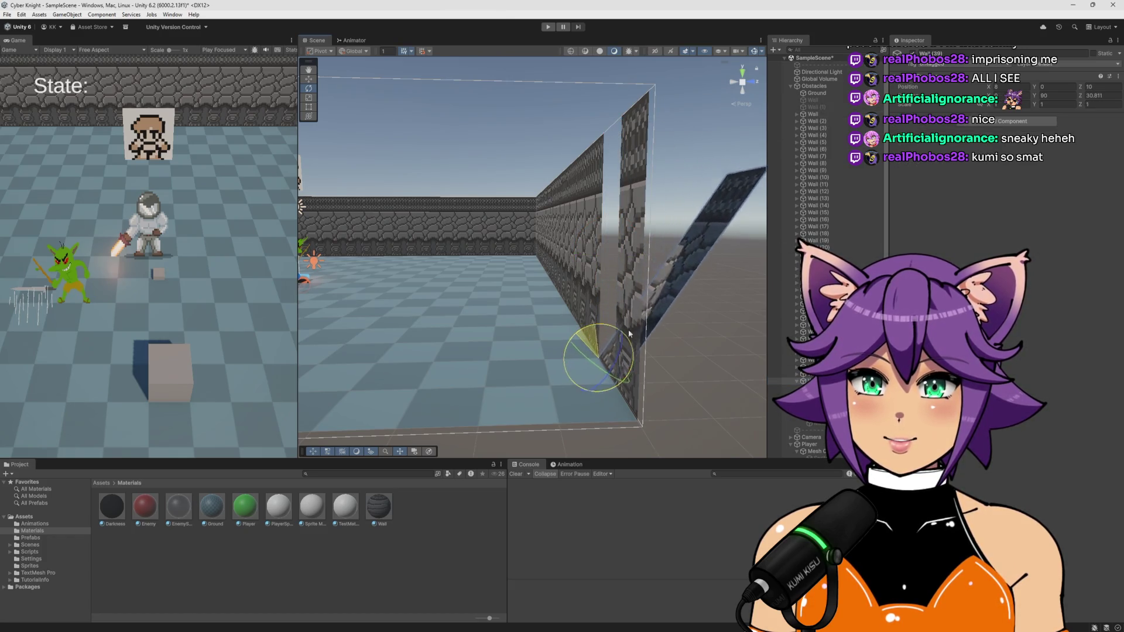
pyautogui.press('w')
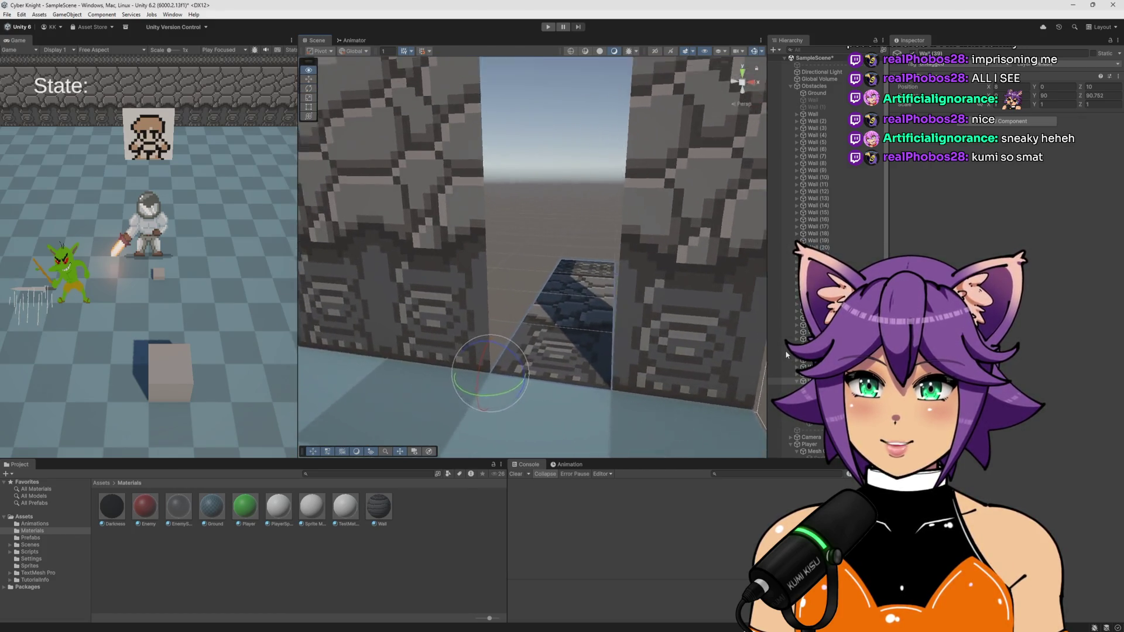
pyautogui.press('w')
pyautogui.press('w')
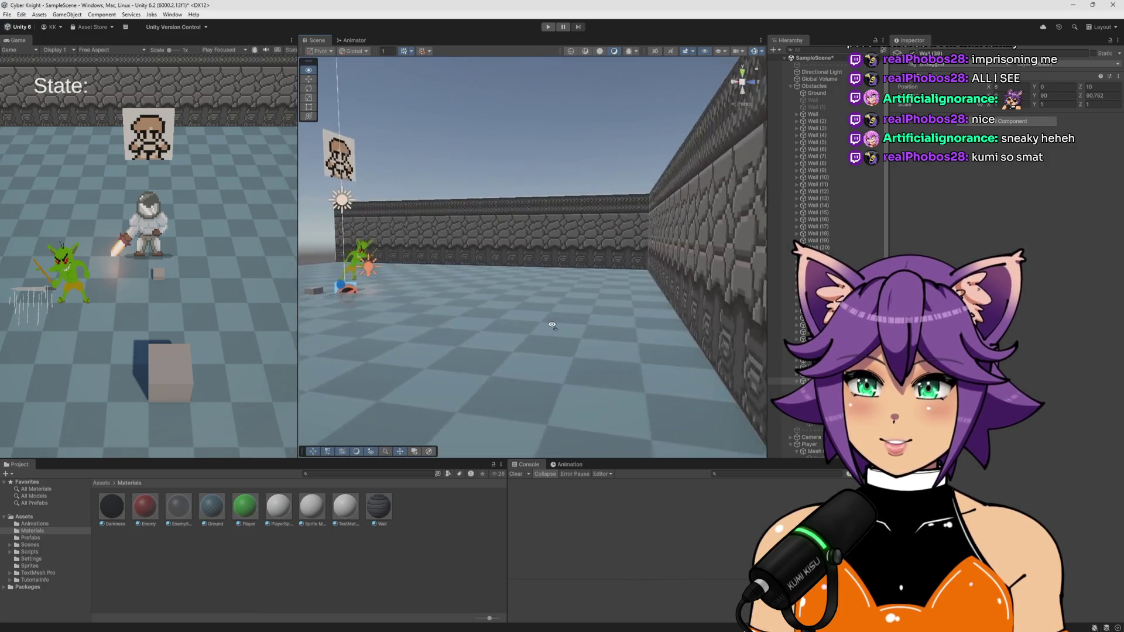
pyautogui.press('w')
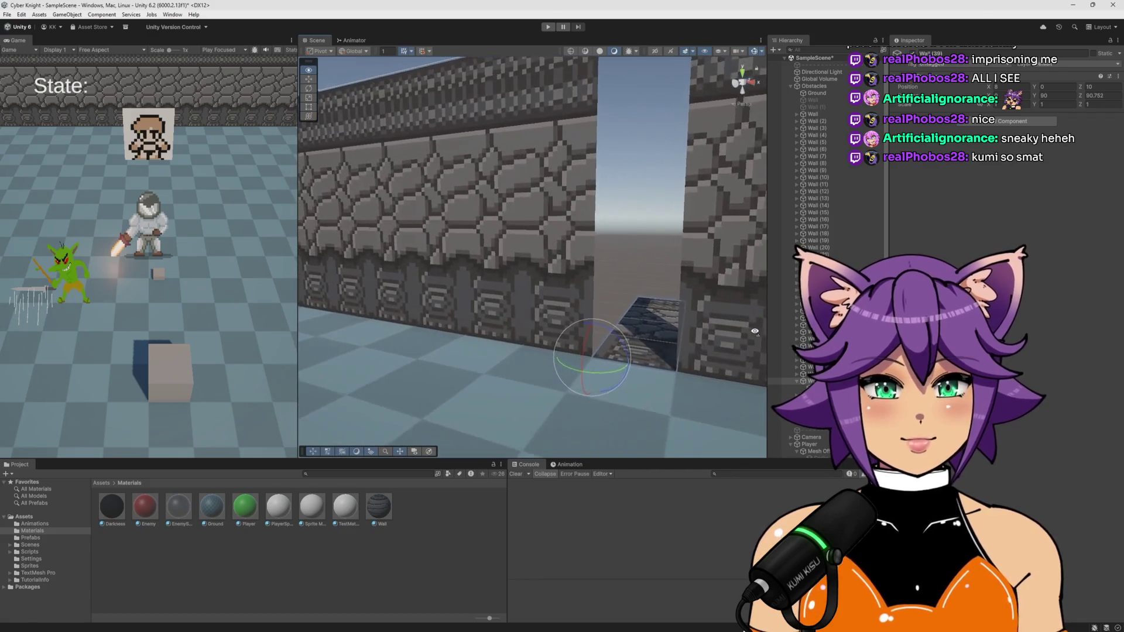
pyautogui.press('d')
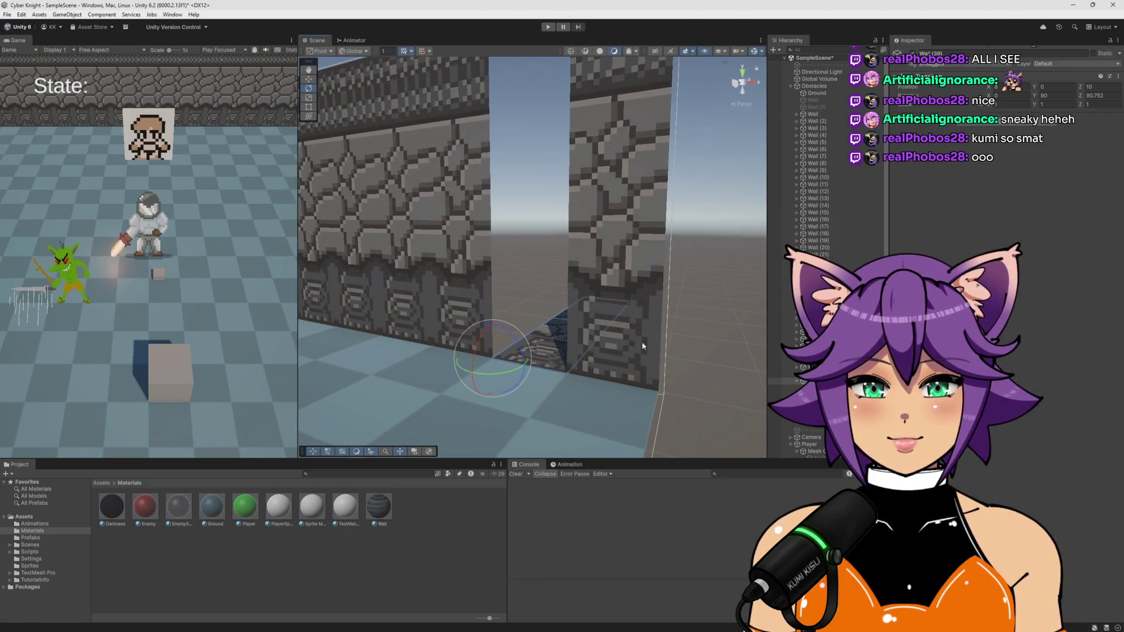
pyautogui.press('s')
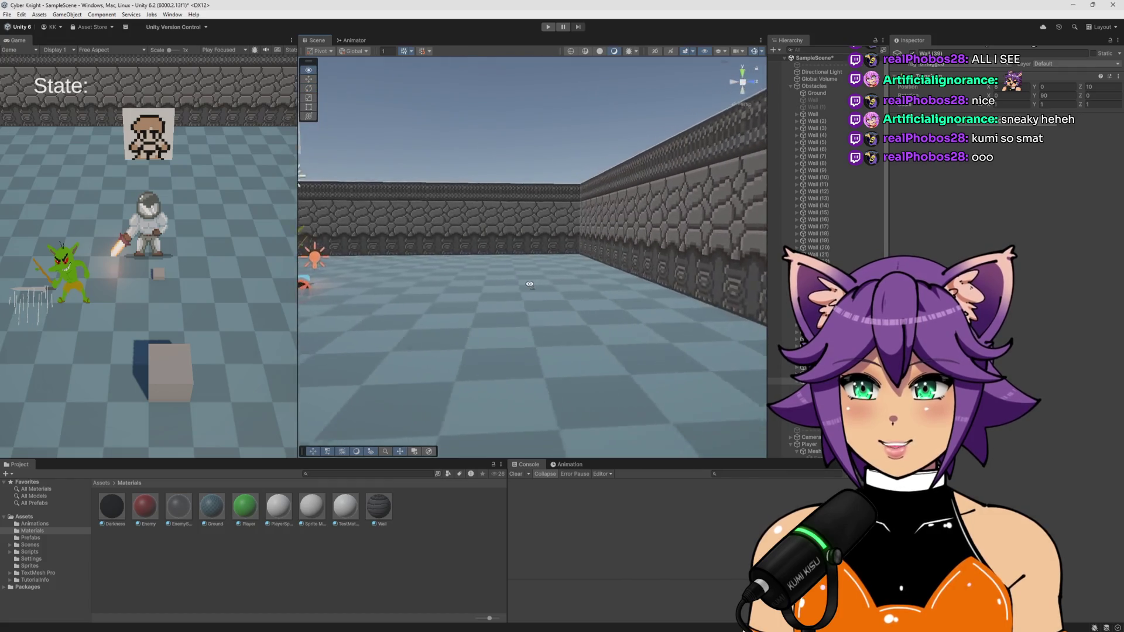
pyautogui.press('d')
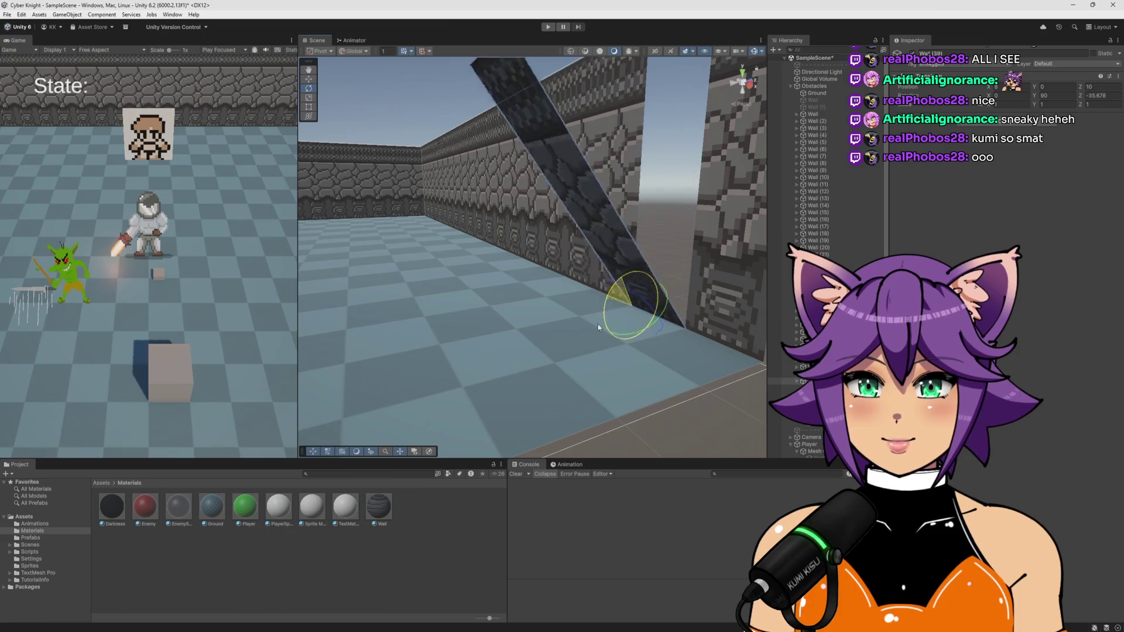
pyautogui.moveTo(585, 388); pyautogui.dragTo(613, 305)
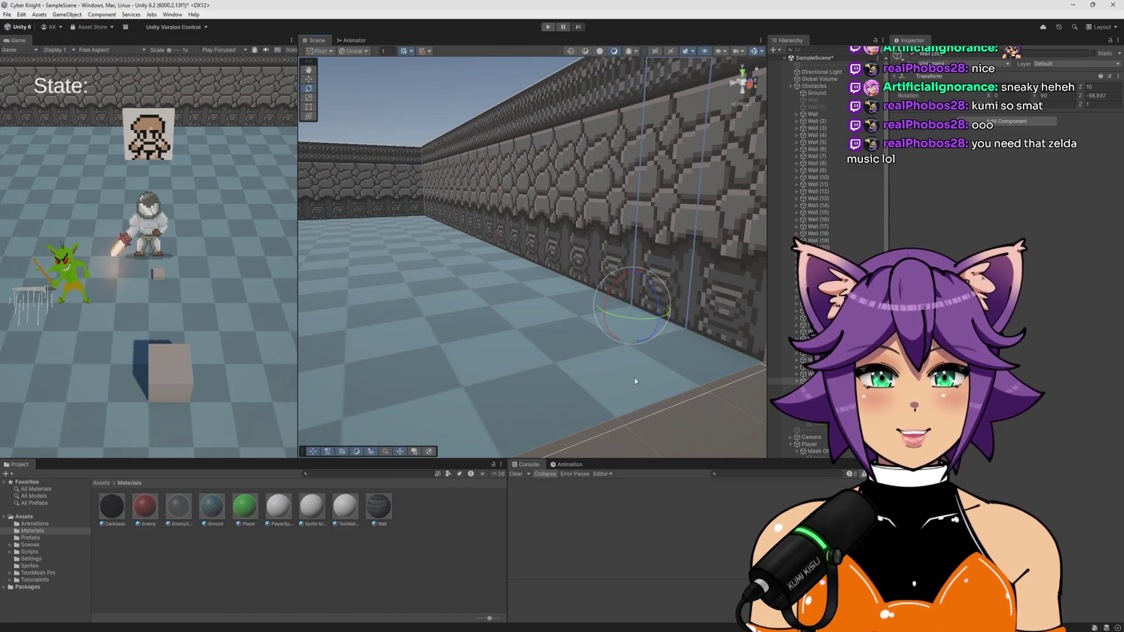
# Undo the wall's Z rotation back to 0 and fly in close to the player
pyautogui.hotkey('ctrl', 'z')
pyautogui.scroll(-5, 621, 375)
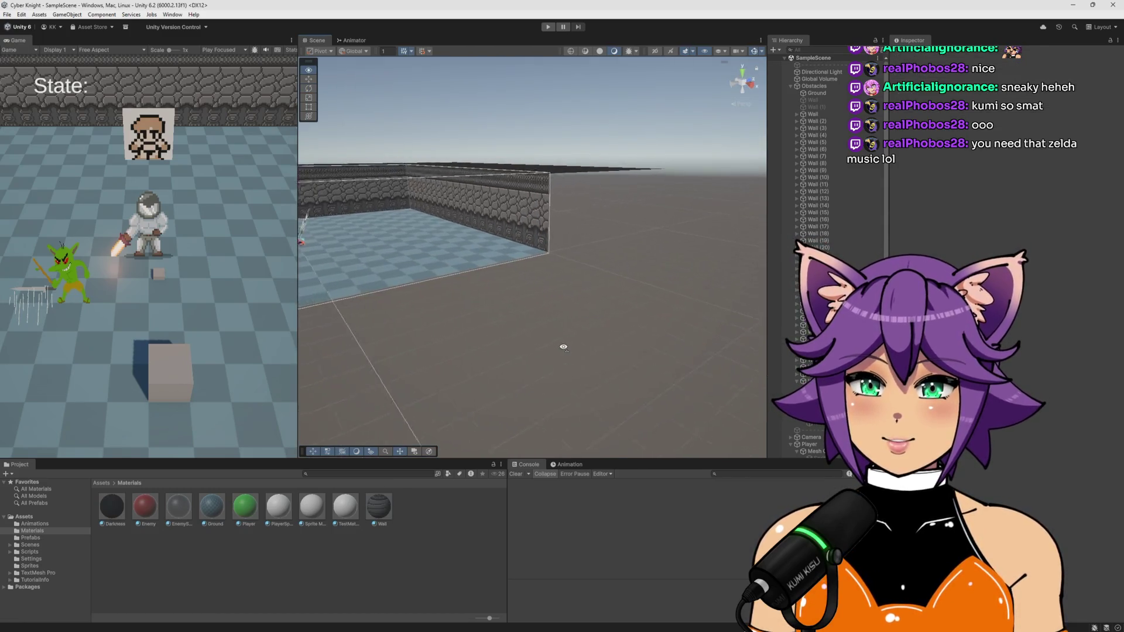
pyautogui.press('w')
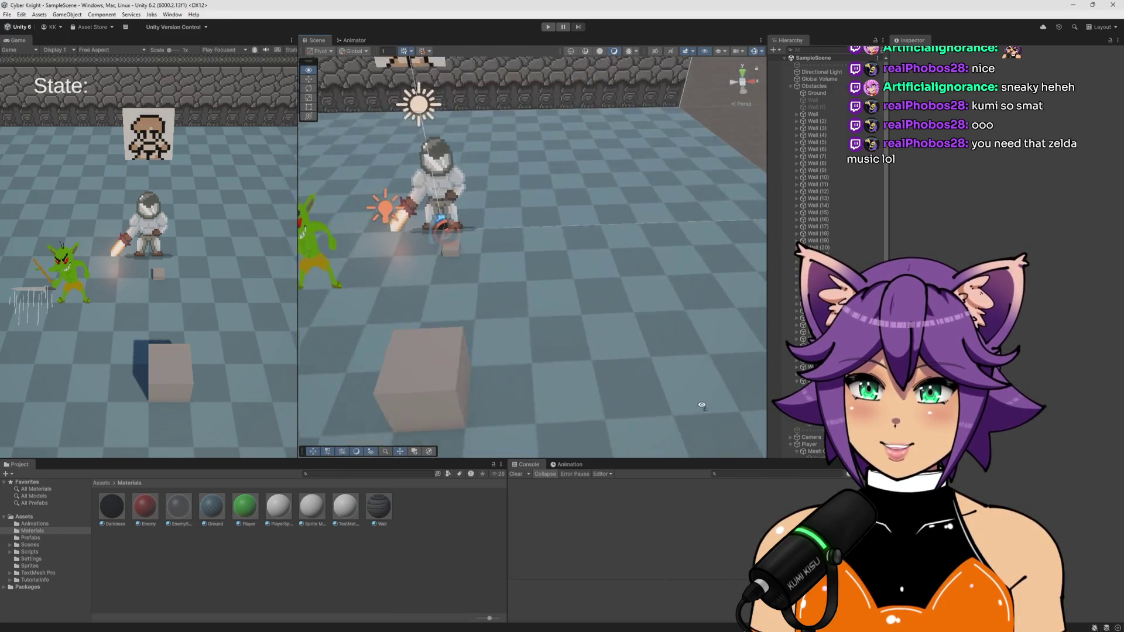
pyautogui.press('s')
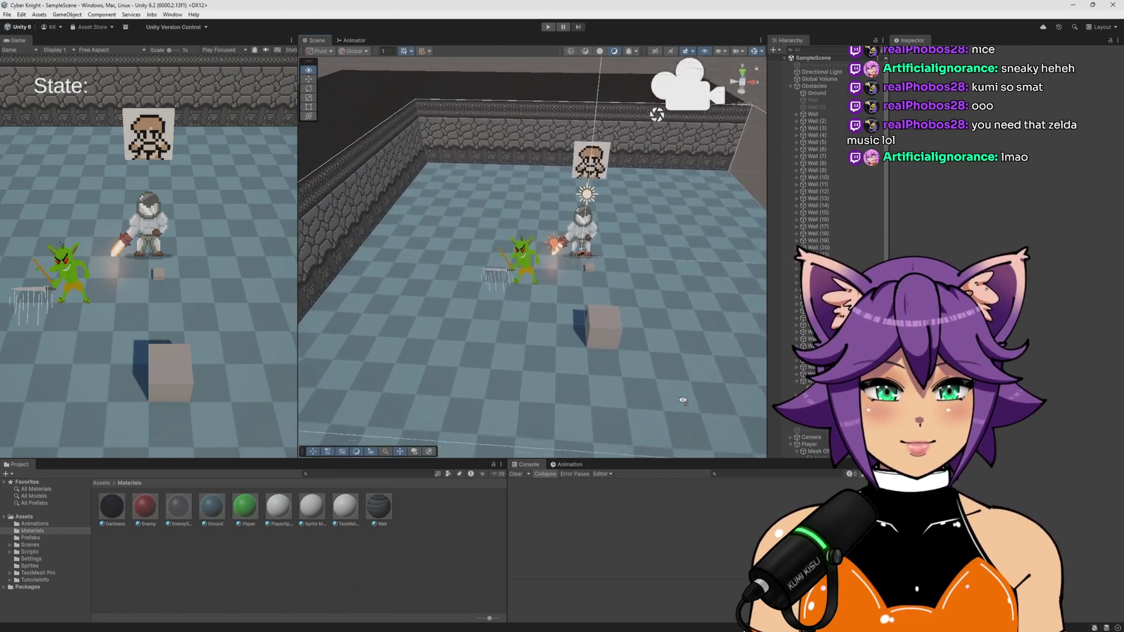
pyautogui.press('w')
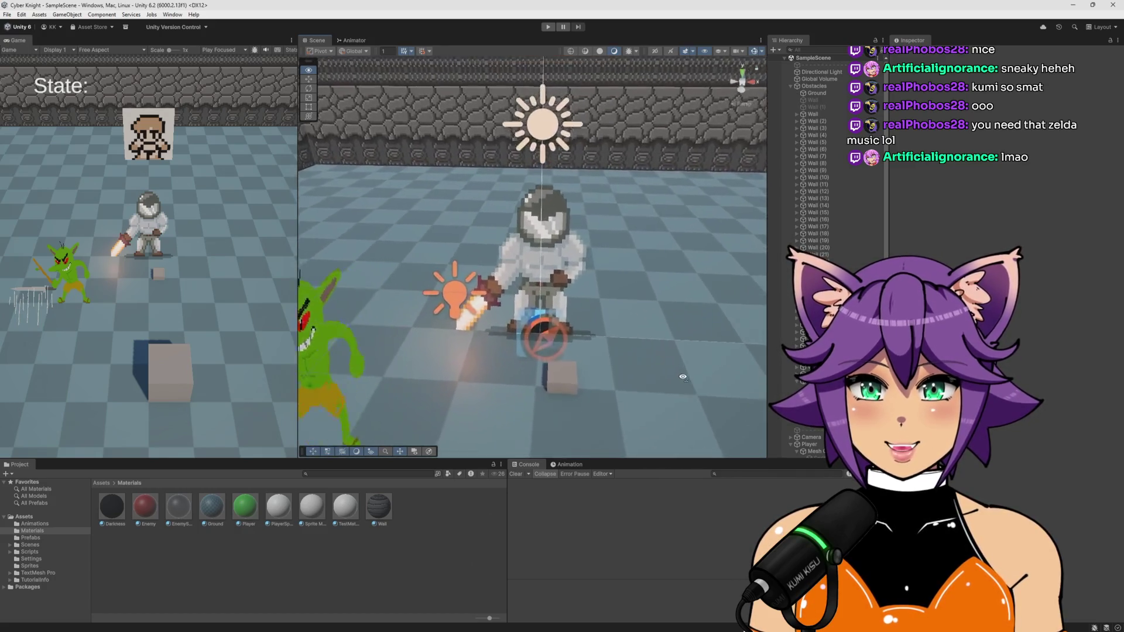
pyautogui.press('w')
pyautogui.press('w')
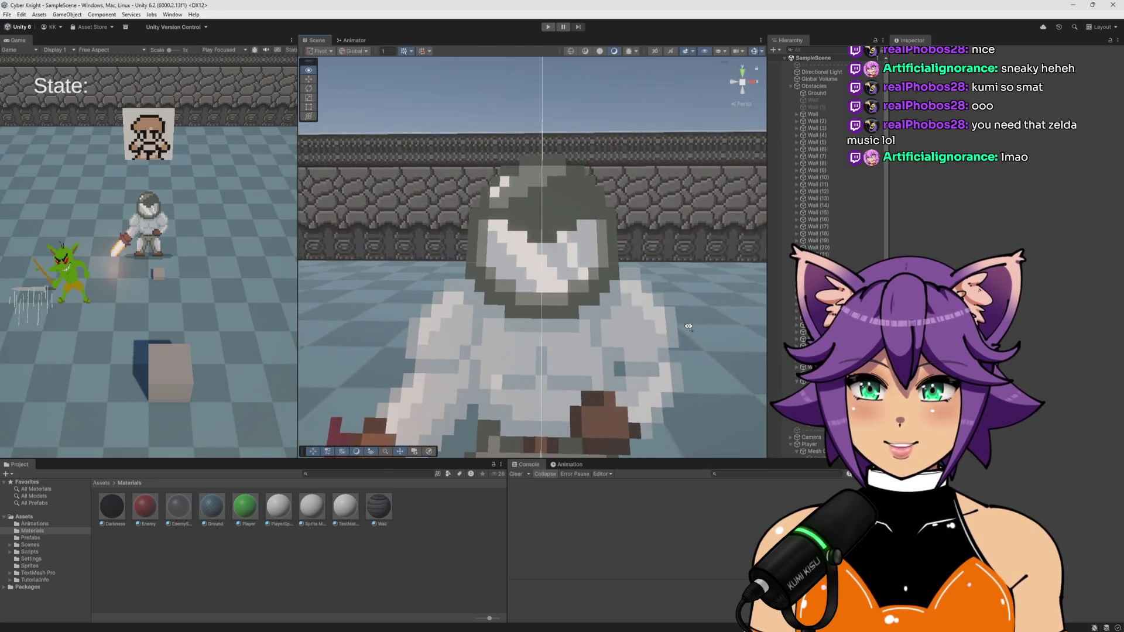
# Inspect the stone wall corners from inside and outside, then widen the game view
pyautogui.press('s')
pyautogui.press('w')
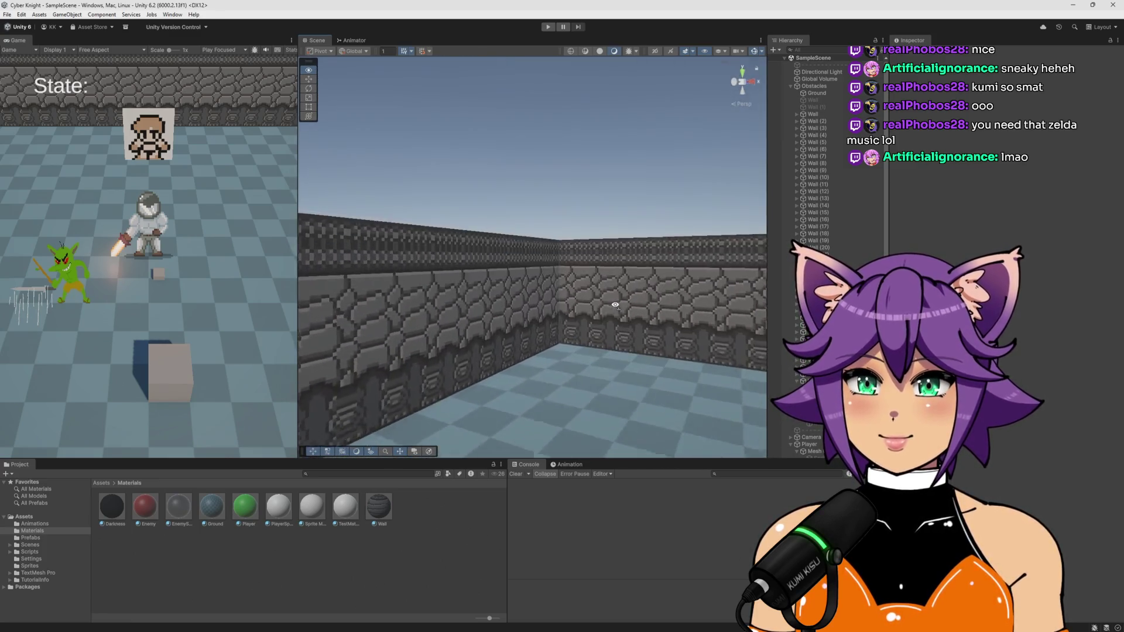
pyautogui.press('w')
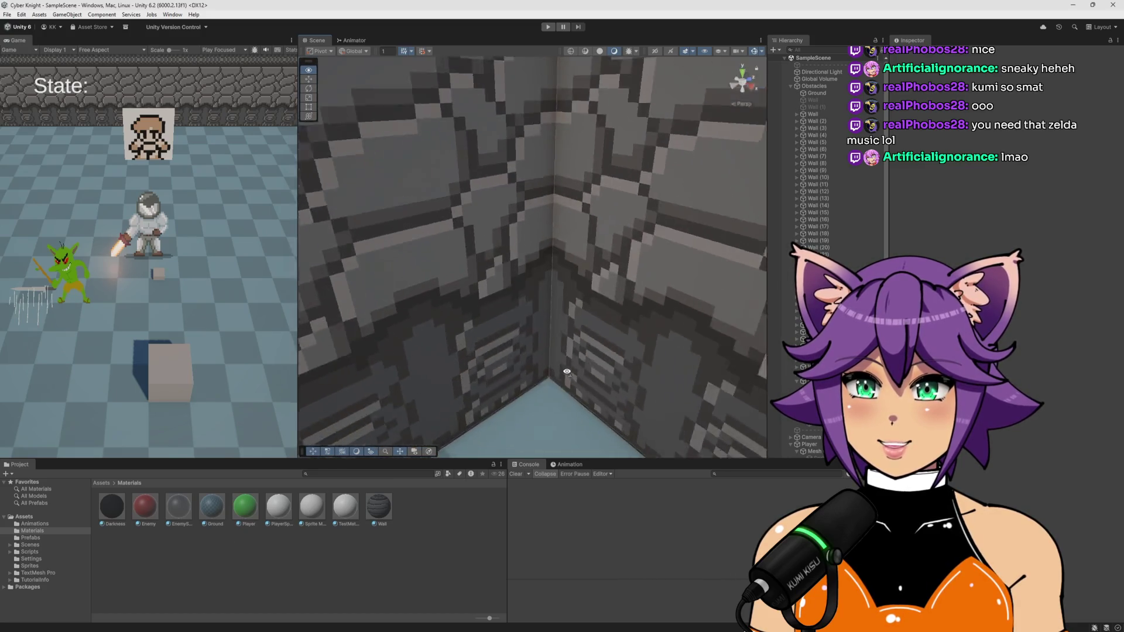
pyautogui.press('w')
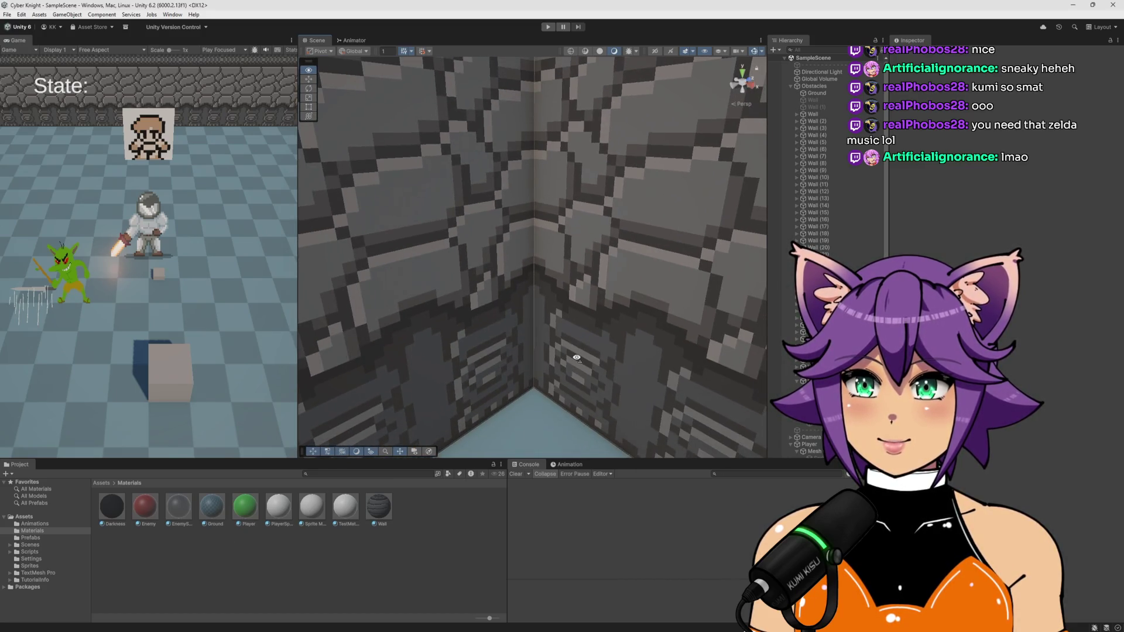
pyautogui.moveTo(297, 234); pyautogui.dragTo(575, 239)
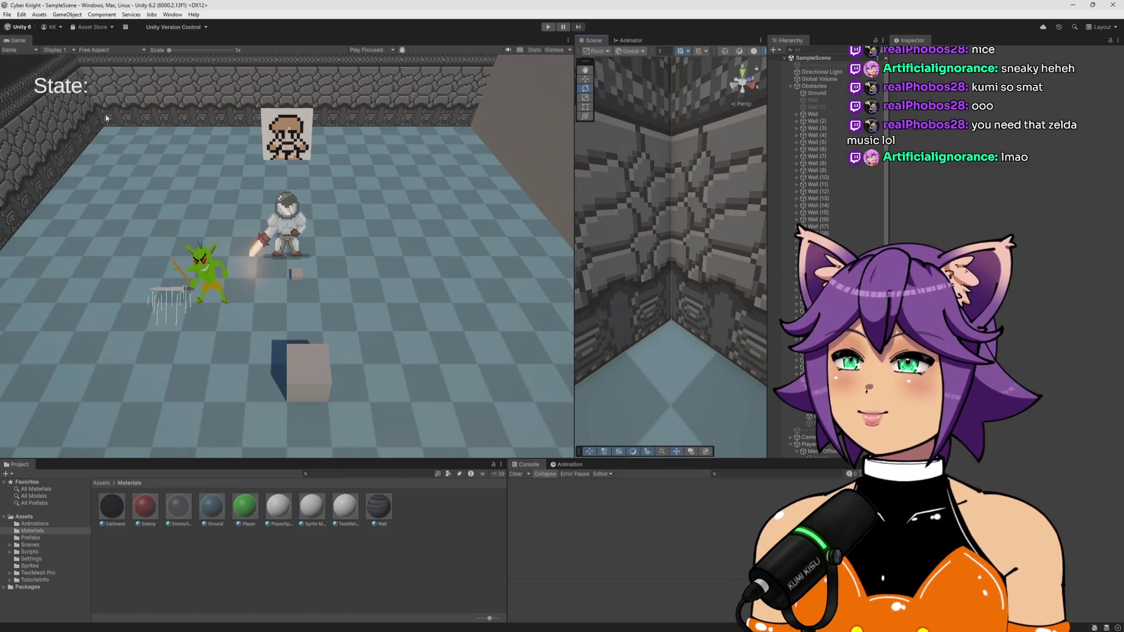
pyautogui.moveTo(575, 290)
pyautogui.mouseDown()
pyautogui.moveTo(322, 289)
pyautogui.moveTo(678, 288)
pyautogui.moveTo(612, 288)
pyautogui.mouseUp()
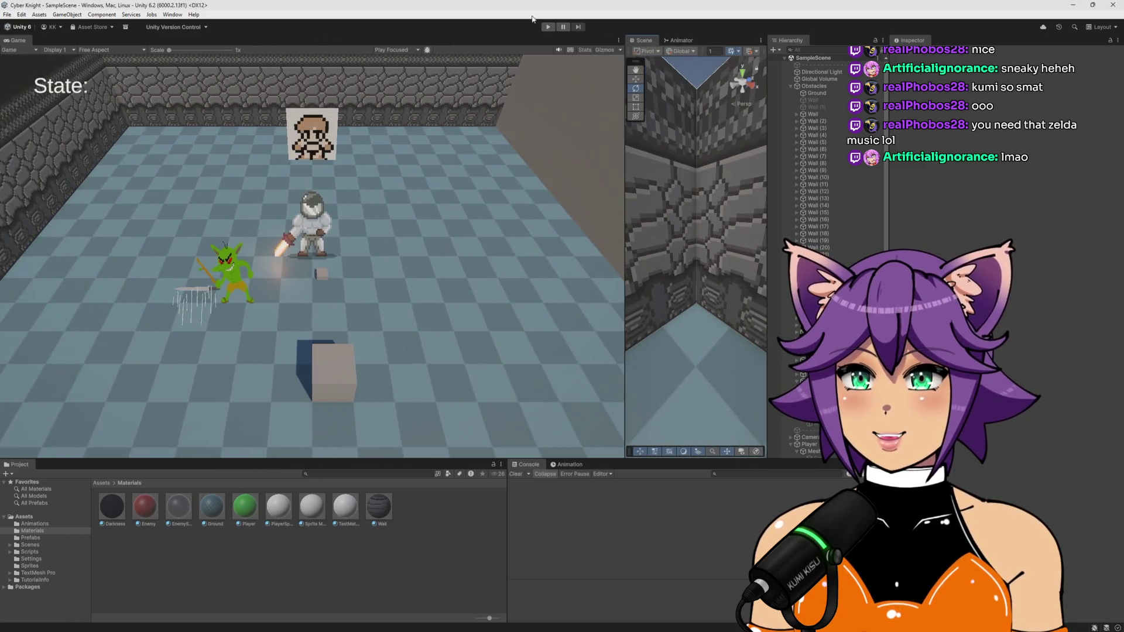
# Start a playtest and walk the knight around the room in every direction
pyautogui.click(549, 27)
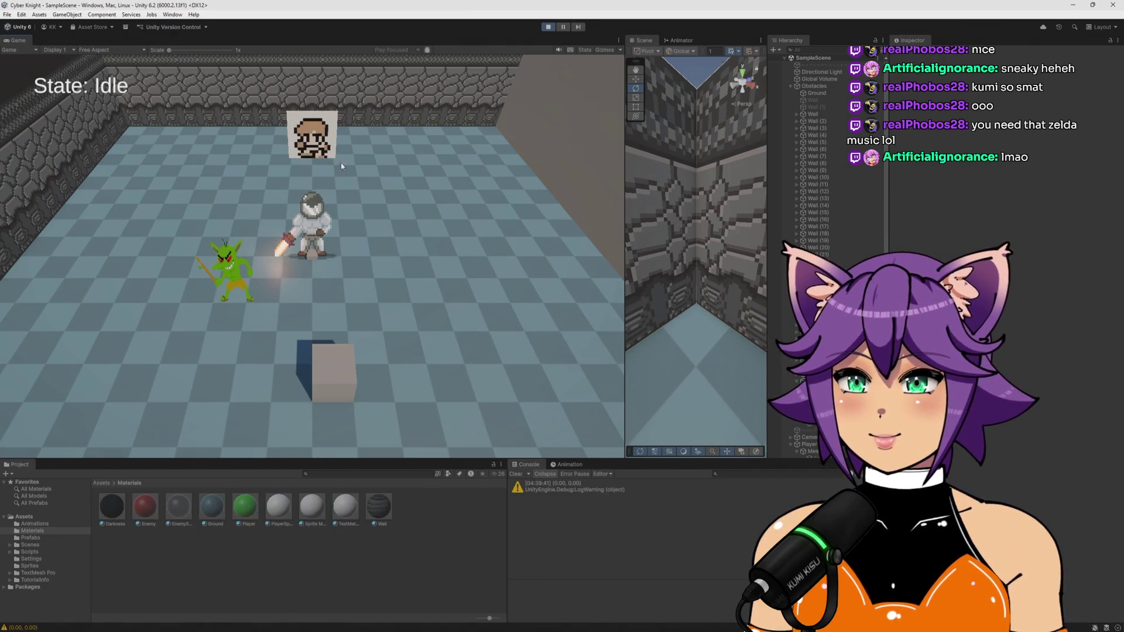
pyautogui.press('d')
pyautogui.press('w')
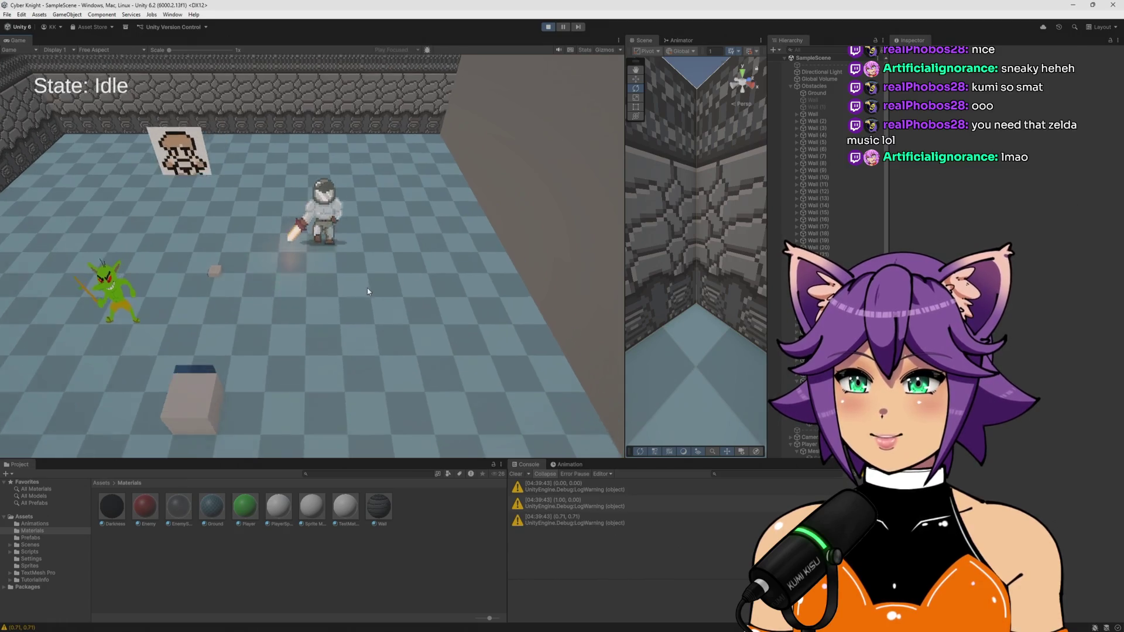
pyautogui.press('a')
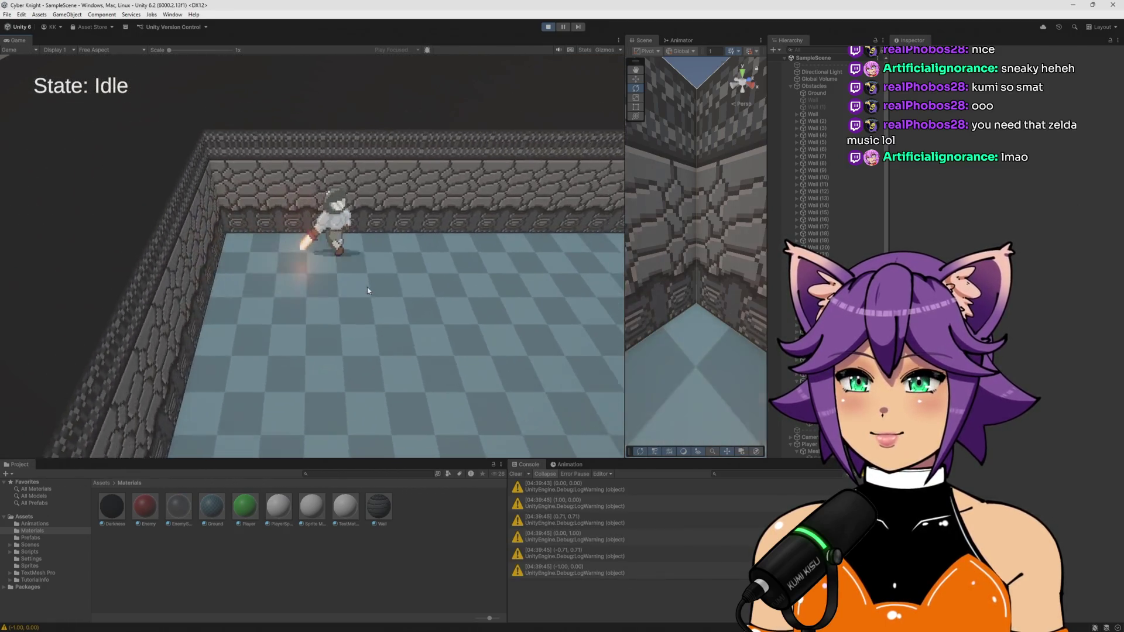
pyautogui.press('d')
pyautogui.press('s')
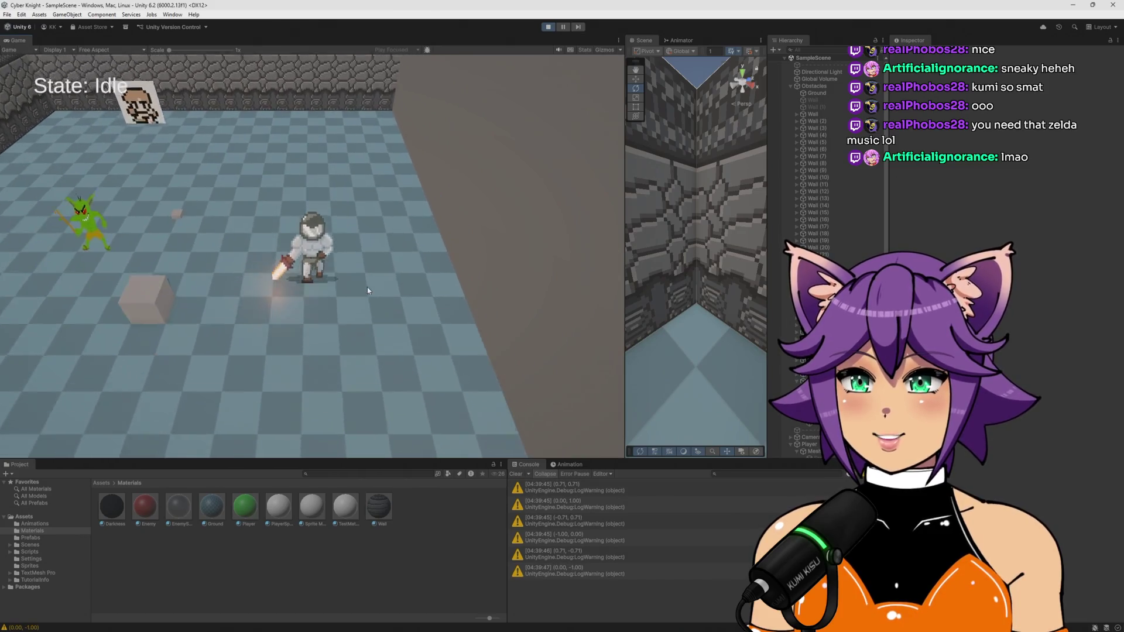
pyautogui.press('a')
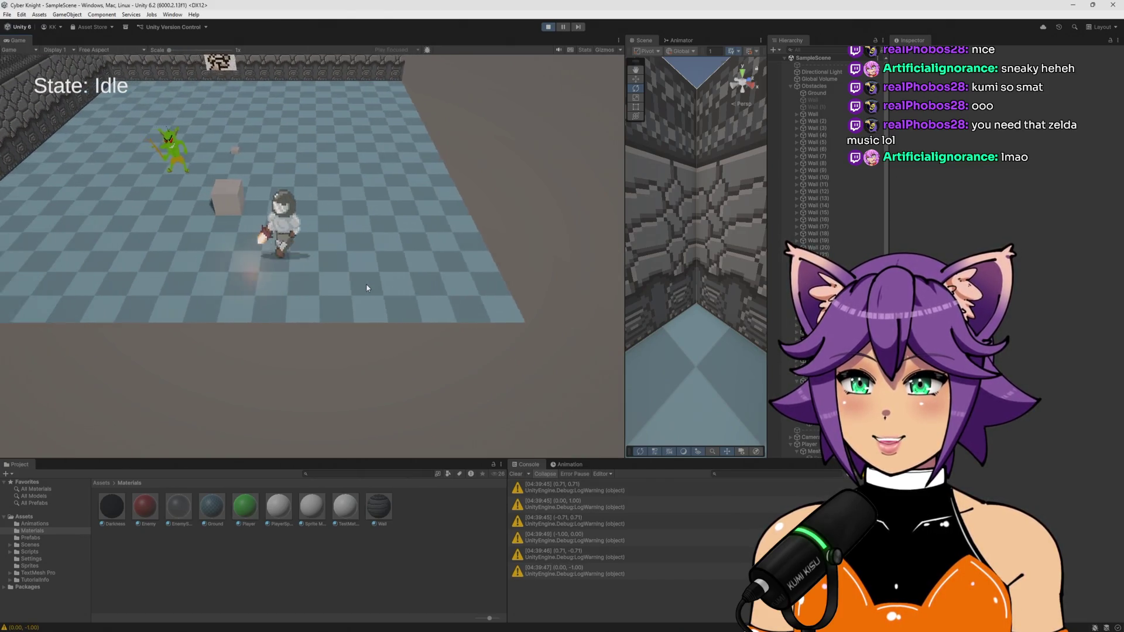
pyautogui.press('w')
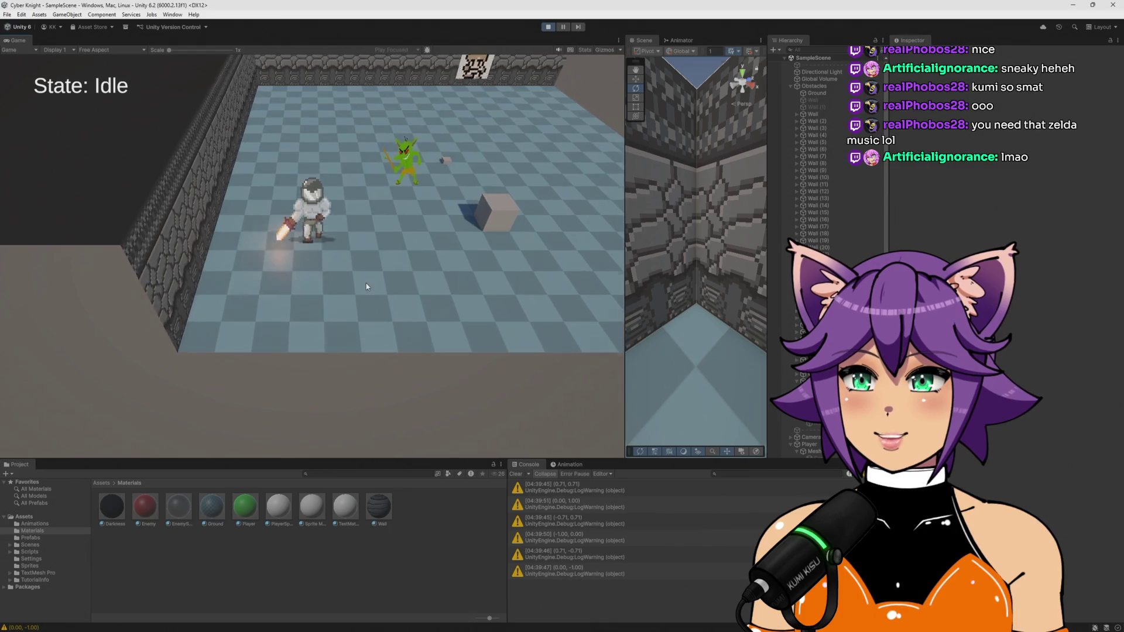
pyautogui.press('s')
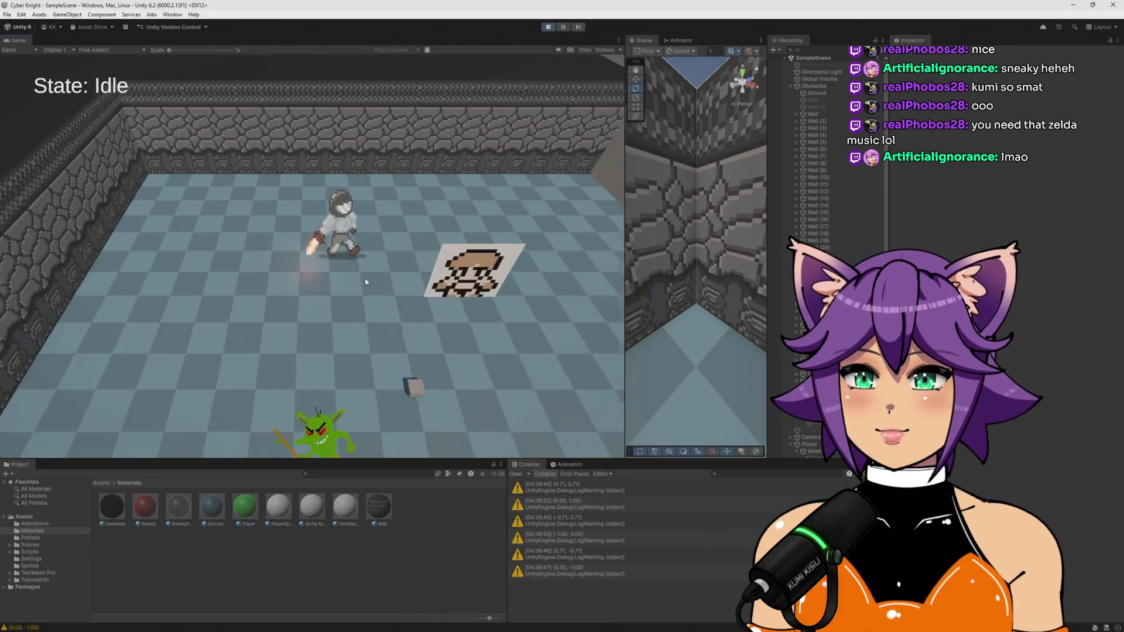
# Walk the knight up to the stone wall, along it, and past its right end
pyautogui.press('s')
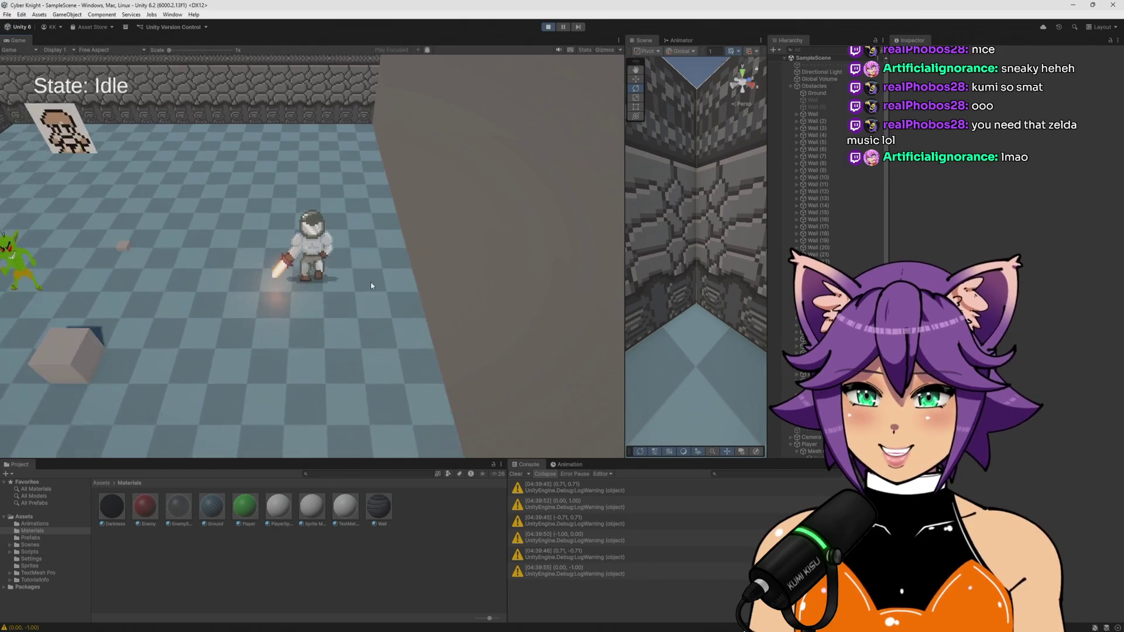
pyautogui.press('d')
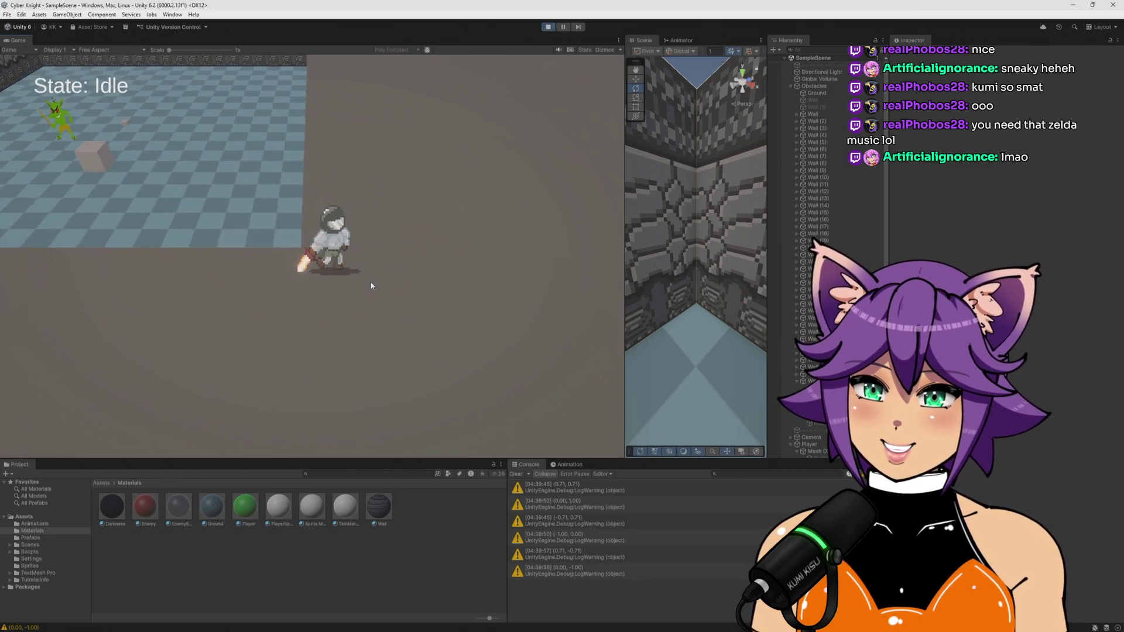
pyautogui.press('a')
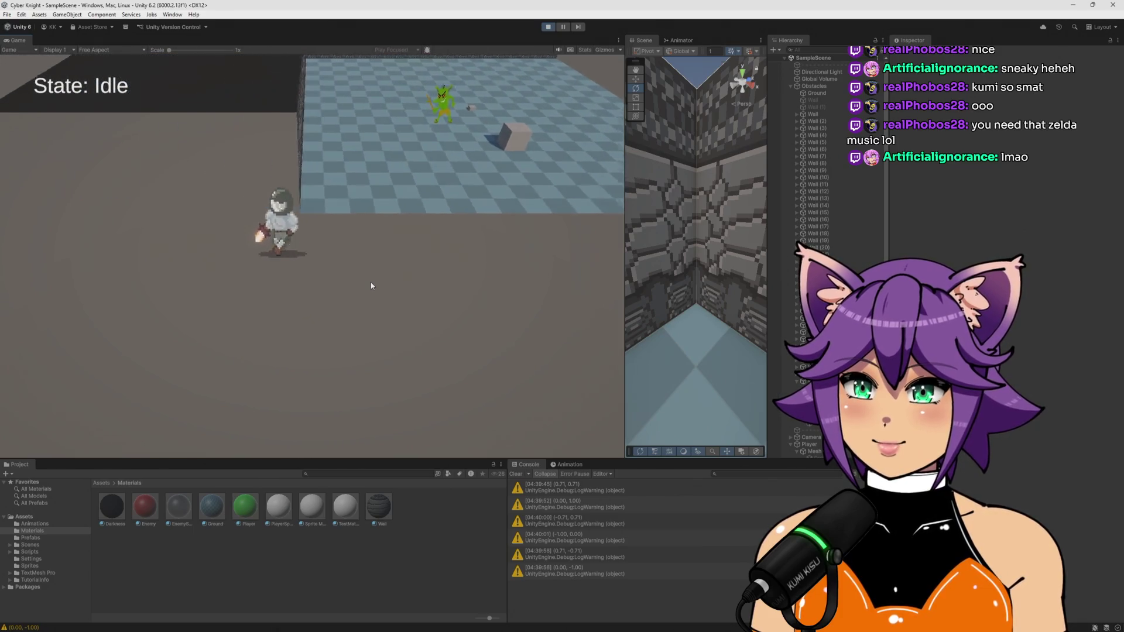
pyautogui.press('w')
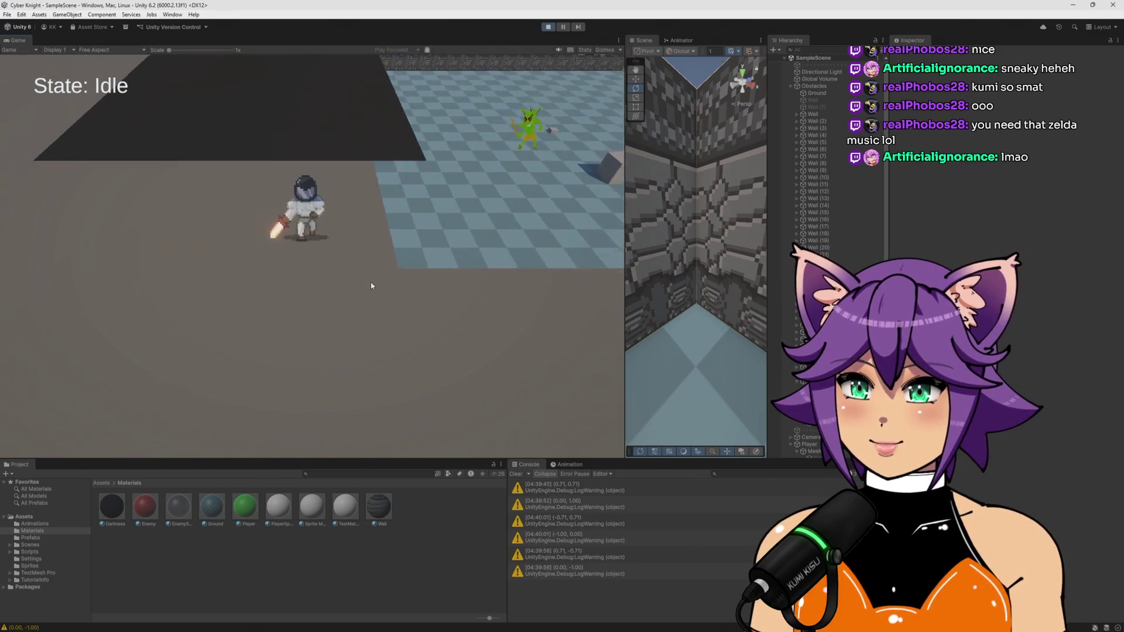
pyautogui.press('d')
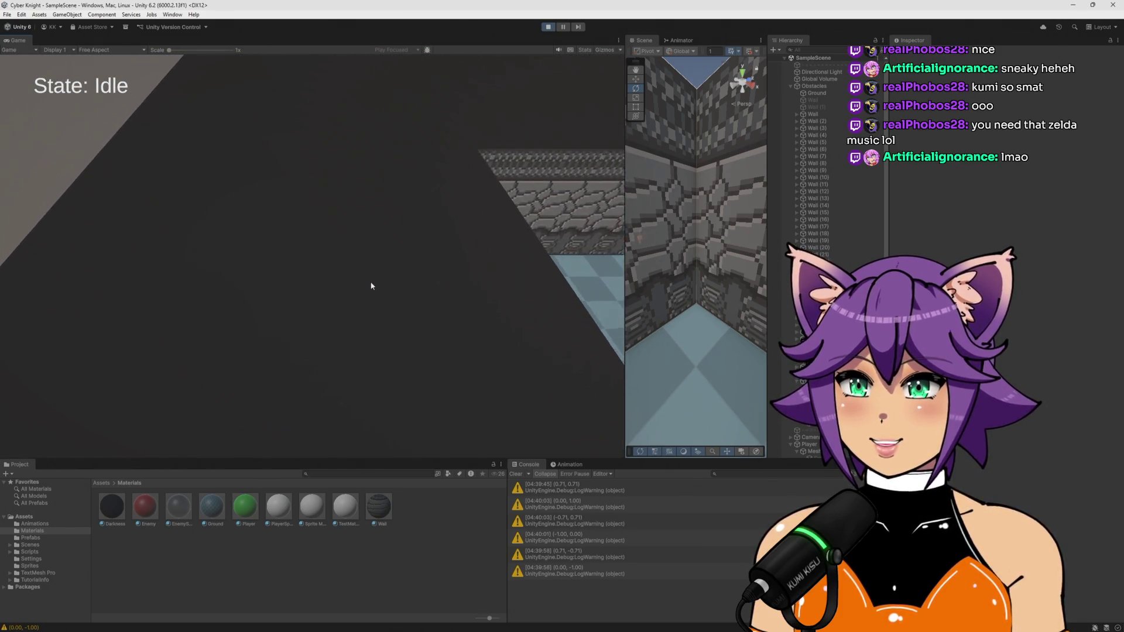
pyautogui.press('s')
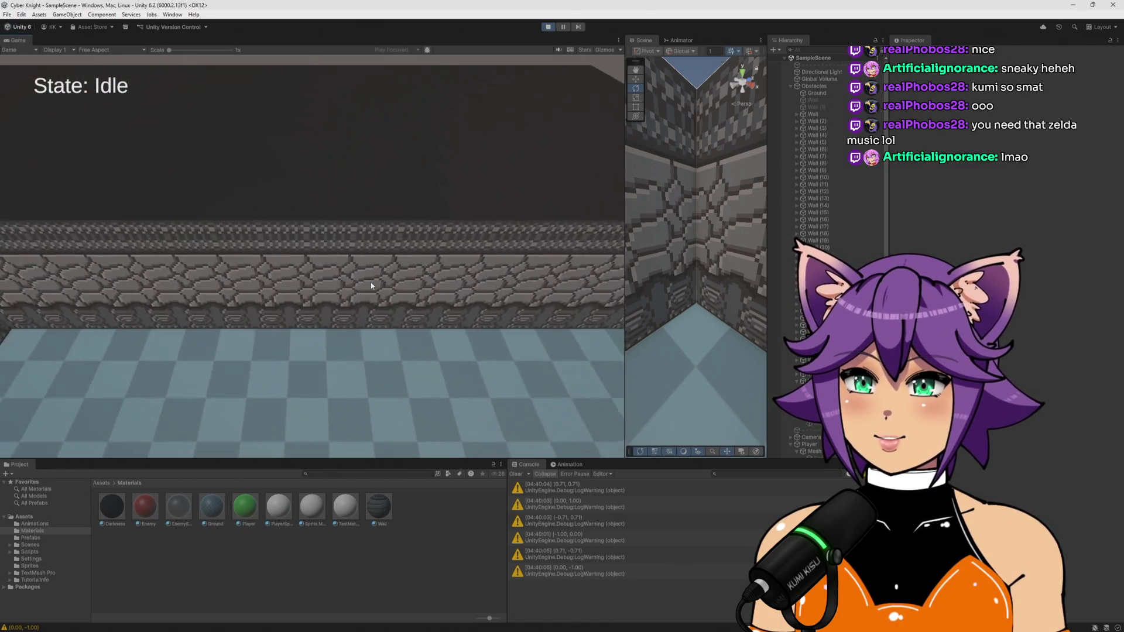
pyautogui.press('w')
pyautogui.press('d')
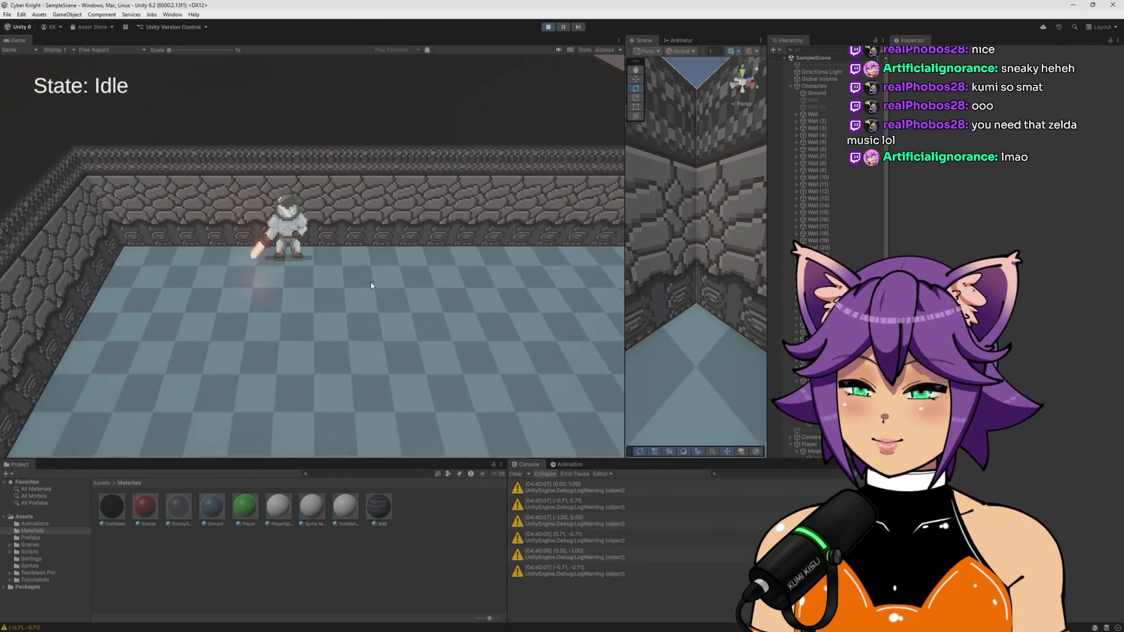
pyautogui.press('d')
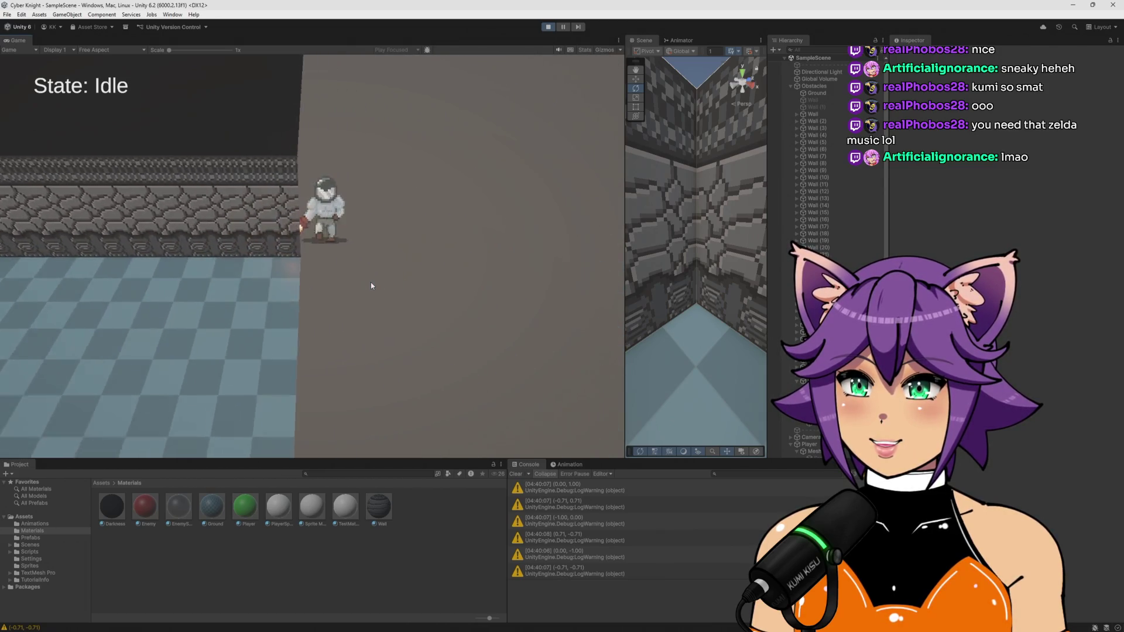
# Steer the knight up-left along the wall edge and top while swinging the sword
pyautogui.press('w')
pyautogui.press('a')
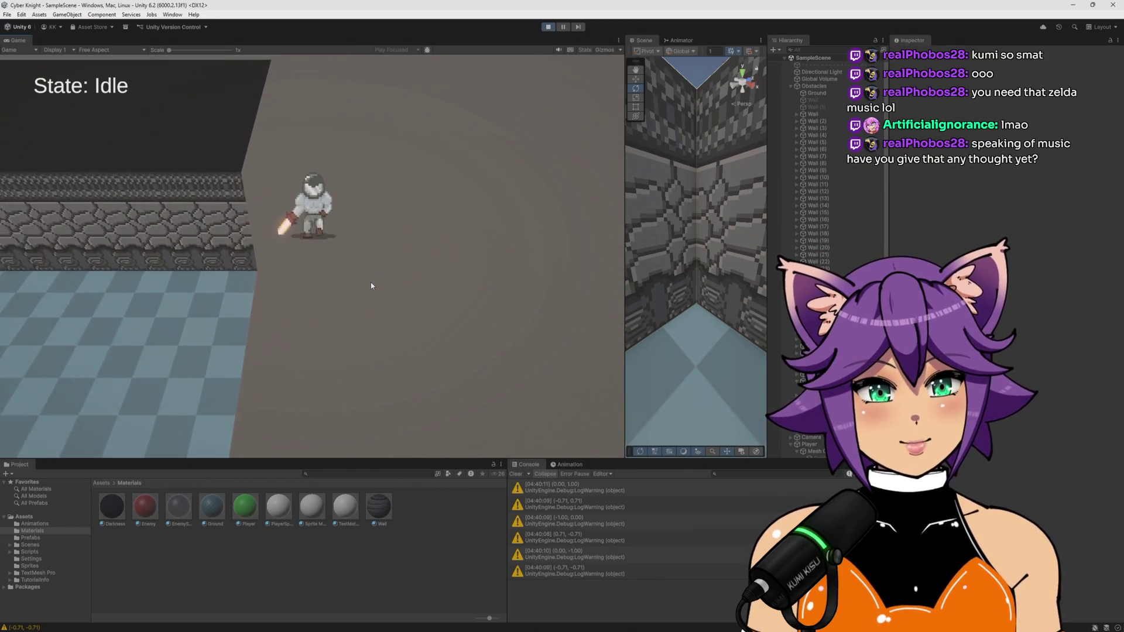
pyautogui.press('s')
pyautogui.press('w')
pyautogui.press('w')
pyautogui.press('a')
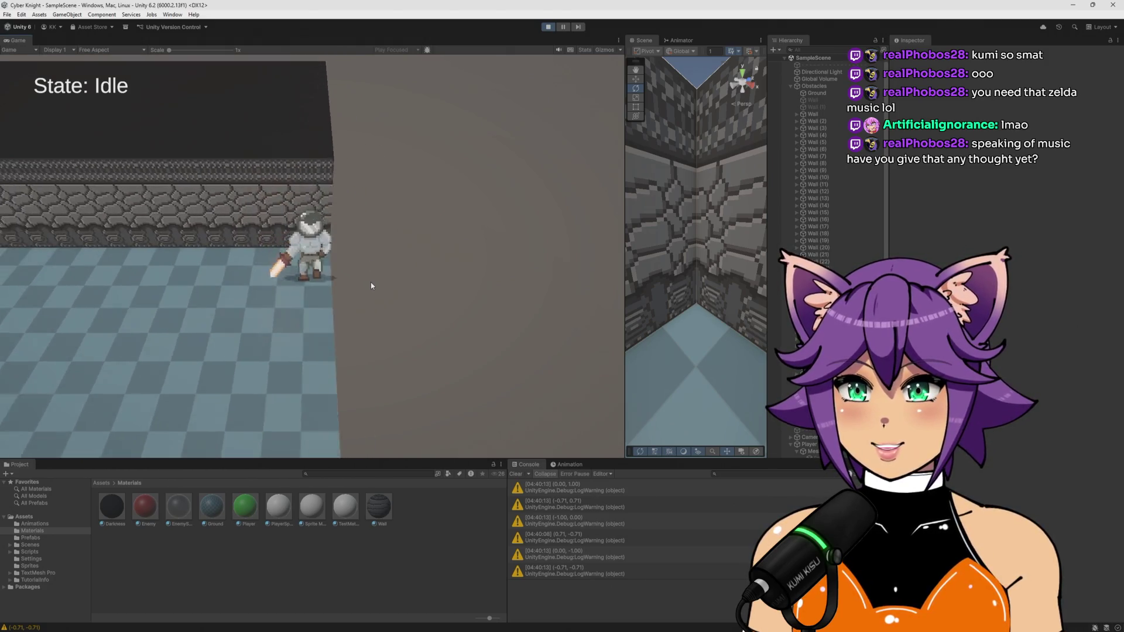
pyautogui.press('s')
pyautogui.press('w')
pyautogui.press('a')
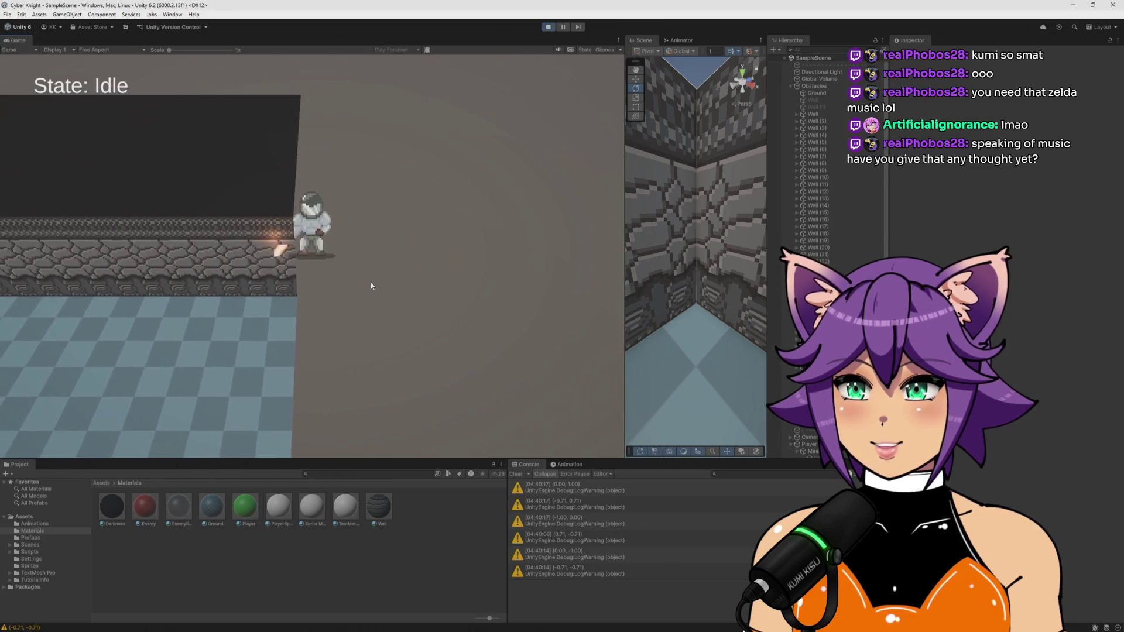
pyautogui.press('w')
pyautogui.press('a')
pyautogui.press('s')
pyautogui.press('d')
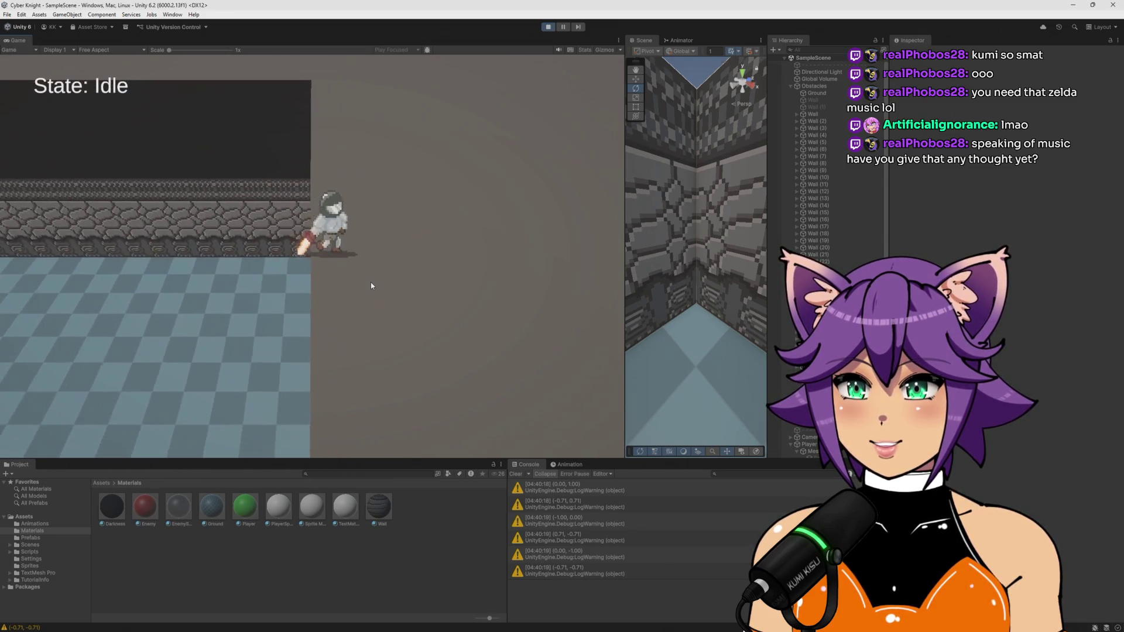
pyautogui.press('w')
pyautogui.press('a')
pyautogui.press('s')
pyautogui.press('a')
pyautogui.press('w')
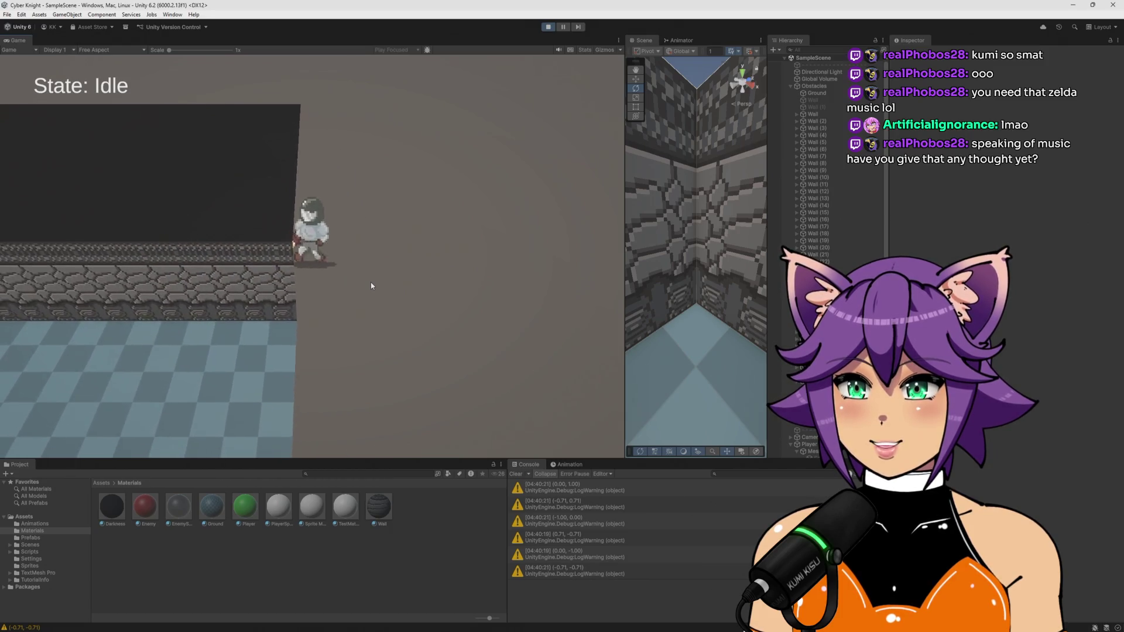
# Swing across the room, push the knight past the dark back wall, then return inside
pyautogui.press('a')
pyautogui.press('s')
pyautogui.press('d')
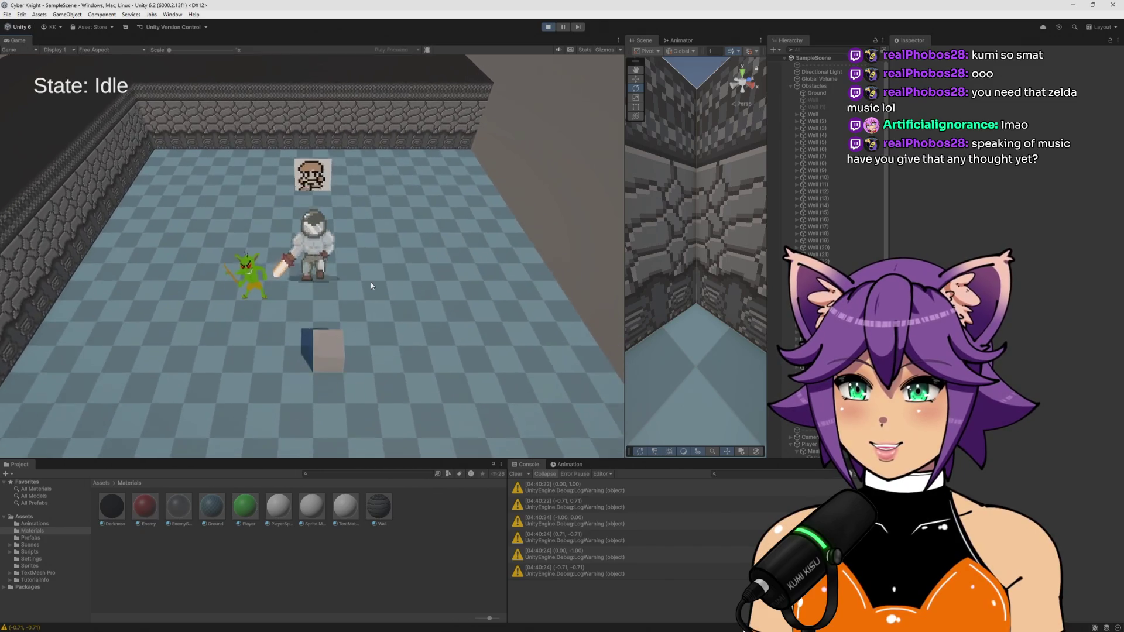
pyautogui.press('w')
pyautogui.press('a')
pyautogui.press('s')
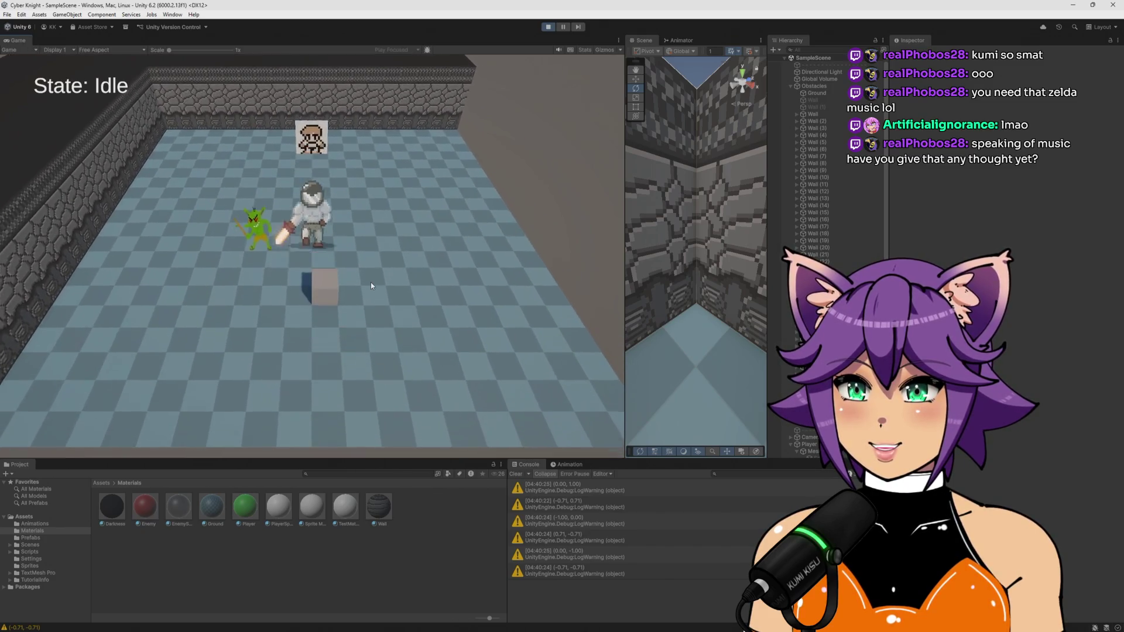
pyautogui.press('s')
pyautogui.press('a')
pyautogui.press('w')
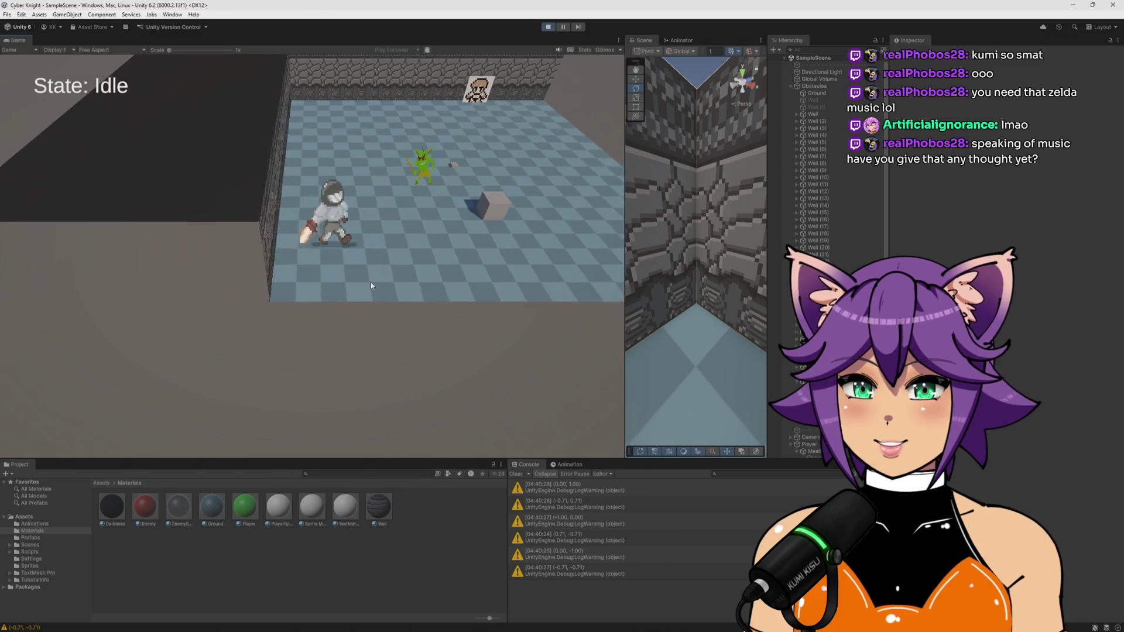
pyautogui.press('w')
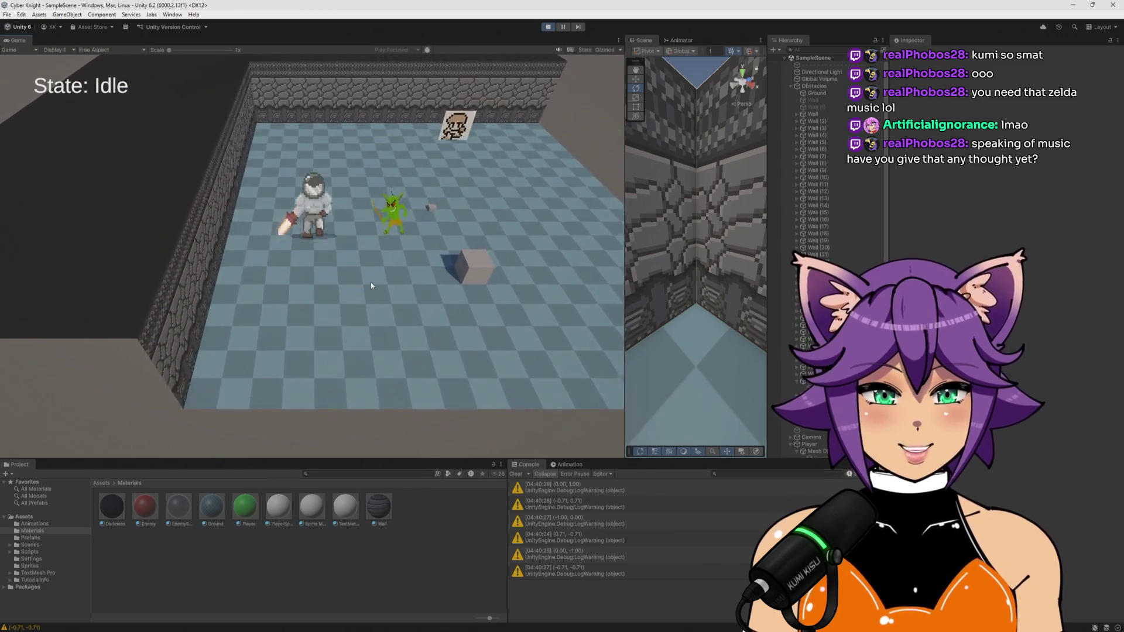
pyautogui.press('w')
pyautogui.press('a')
pyautogui.press('s')
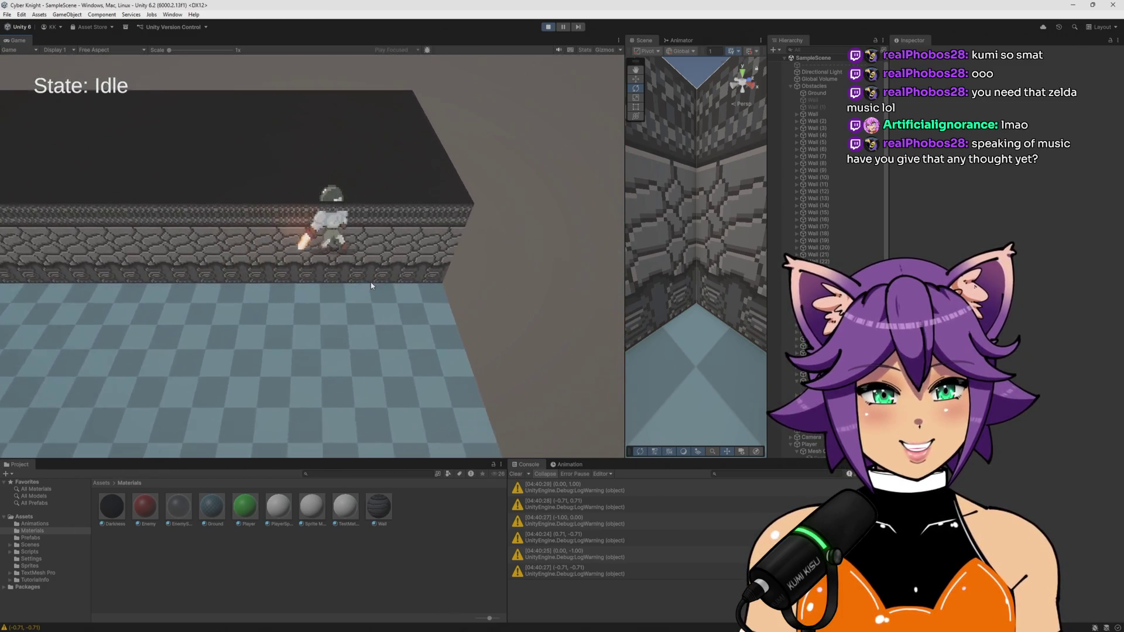
pyautogui.press('w')
pyautogui.press('a')
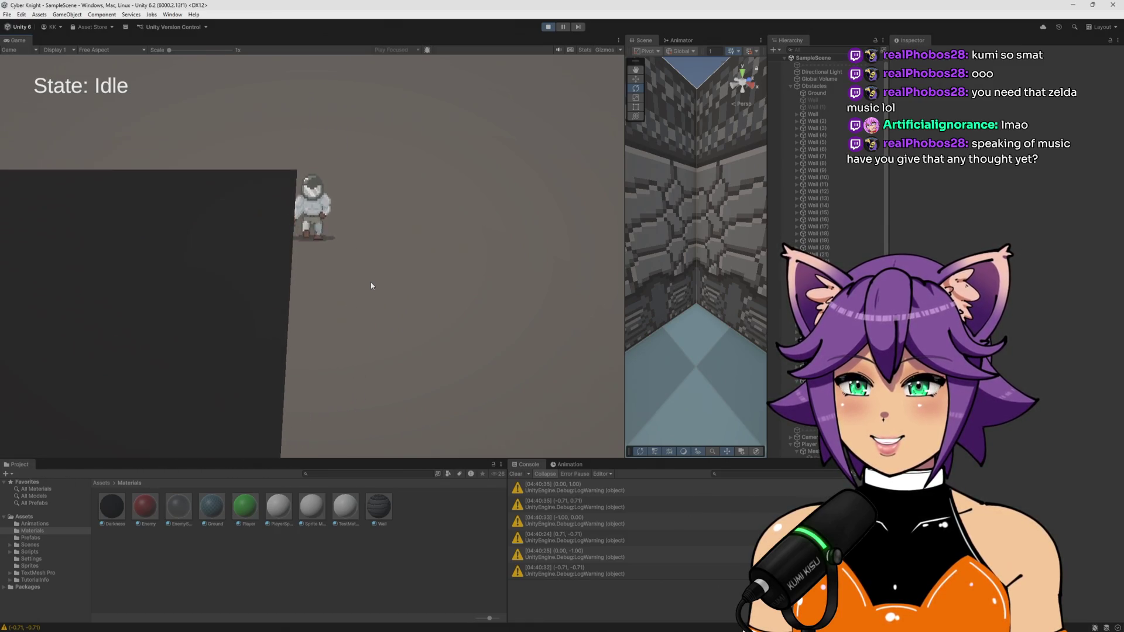
pyautogui.press('s')
pyautogui.press('d')
pyautogui.press('a')
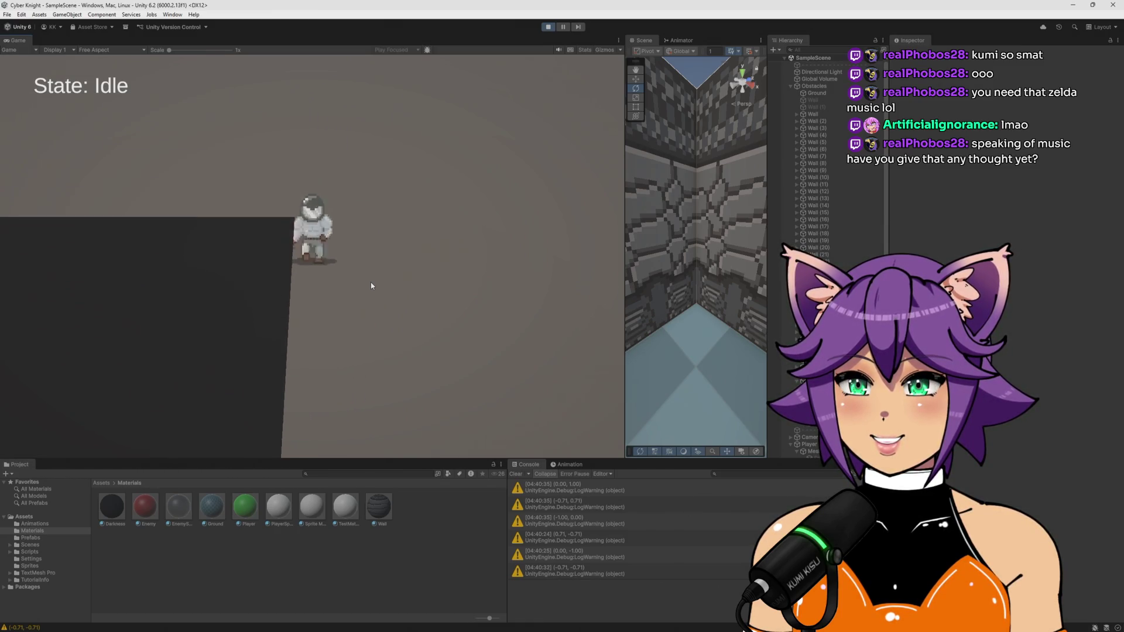
pyautogui.press('s')
pyautogui.press('a')
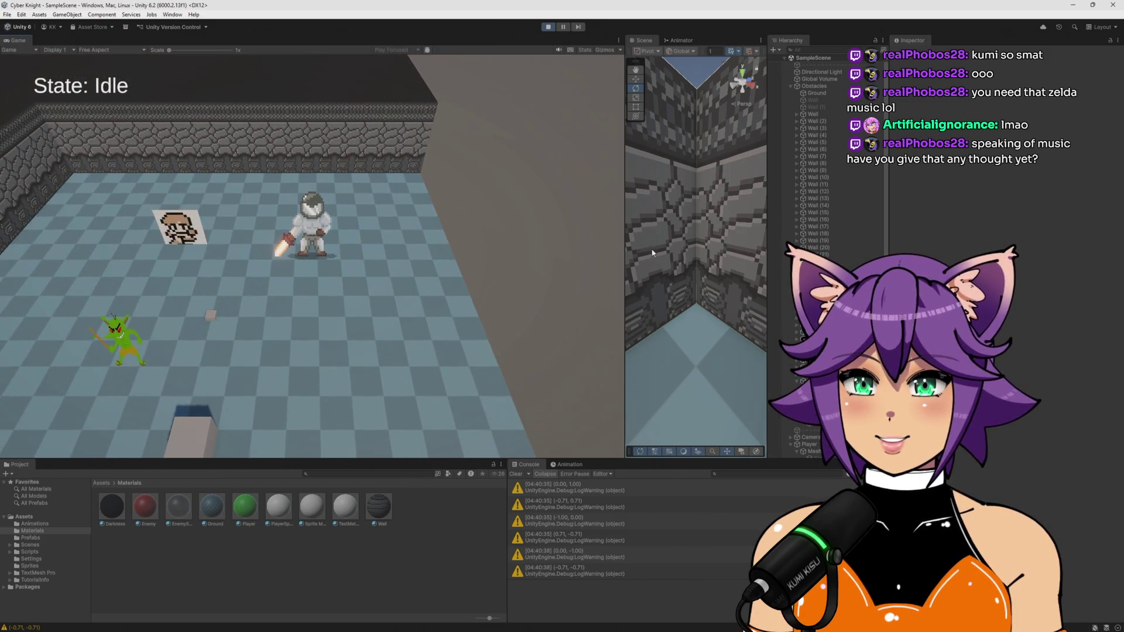
# Enlarge the scene view and tilt it to show more of the arena walls
pyautogui.moveTo(625, 258); pyautogui.dragTo(235, 258)
pyautogui.moveTo(410, 246)
pyautogui.mouseDown()
pyautogui.moveTo(672, 174)
pyautogui.moveTo(431, 151)
pyautogui.moveTo(447, 115)
pyautogui.moveTo(427, 160)
pyautogui.moveTo(476, 235)
pyautogui.moveTo(520, 355)
pyautogui.moveTo(581, 289)
pyautogui.mouseUp()
pyautogui.click(476, 235)
pyautogui.click(581, 289)
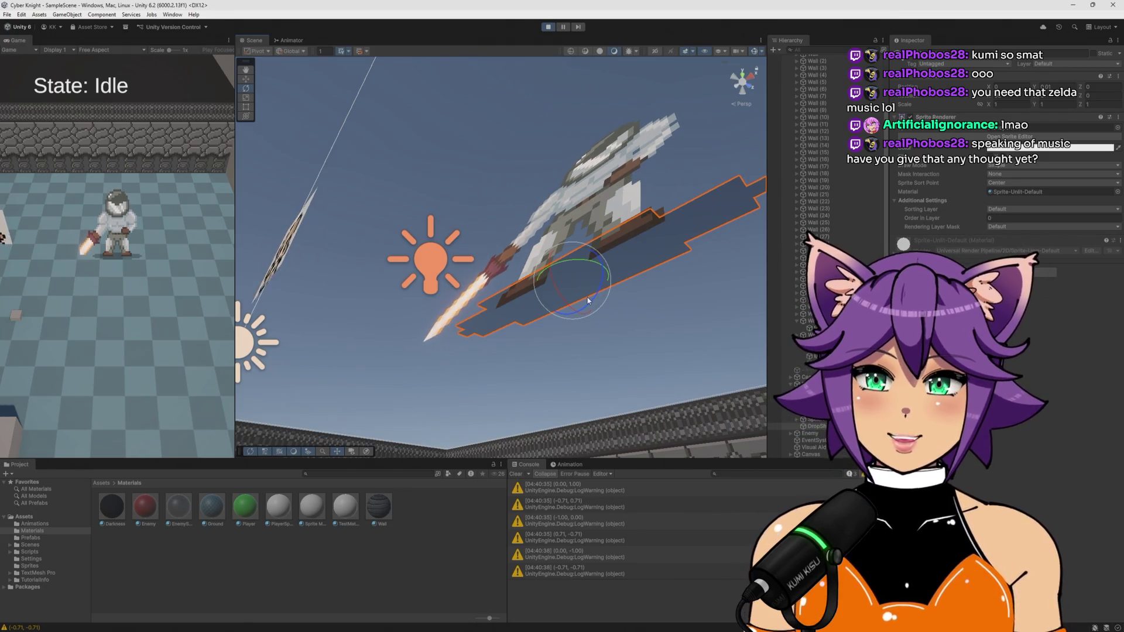
pyautogui.moveTo(589, 300)
pyautogui.mouseDown()
pyautogui.moveTo(579, 359)
pyautogui.moveTo(558, 53)
pyautogui.mouseUp()
# Stop the playtest and orbit the scene view toward the room's back wall
pyautogui.click(549, 26)
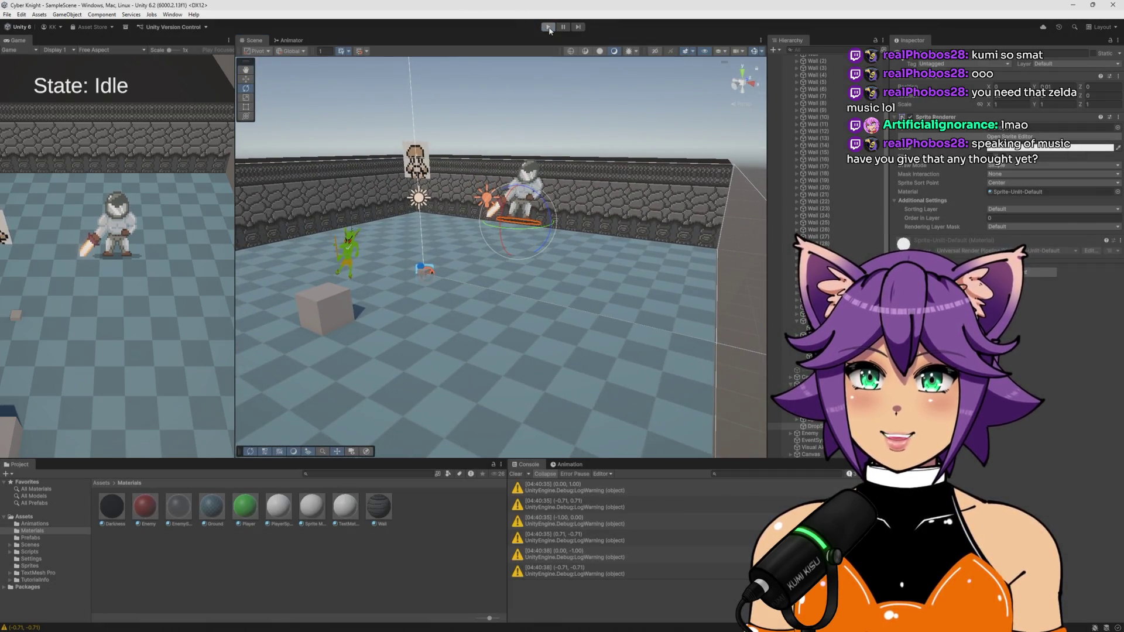
pyautogui.click(599, 203)
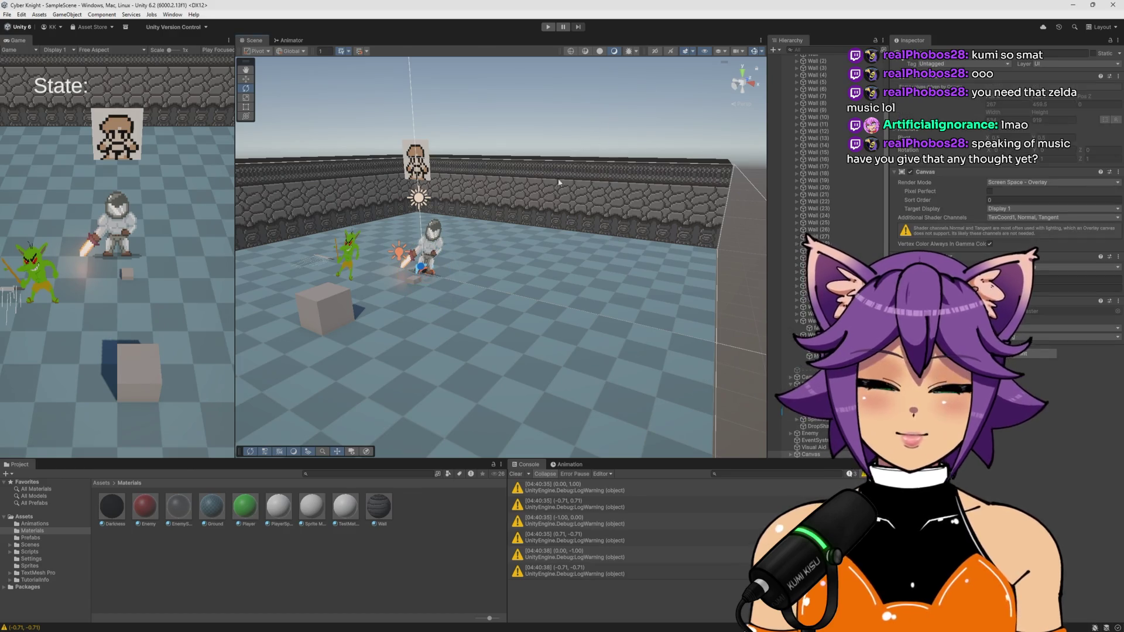
pyautogui.moveTo(539, 227); pyautogui.dragTo(638, 219)
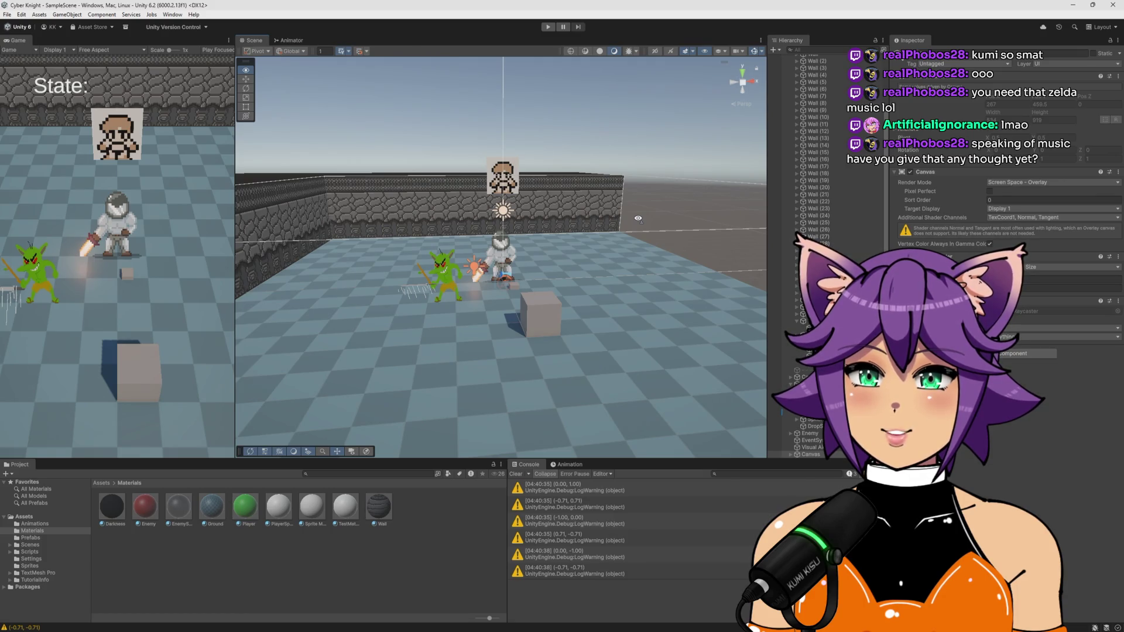
pyautogui.scroll(5, 638, 218)
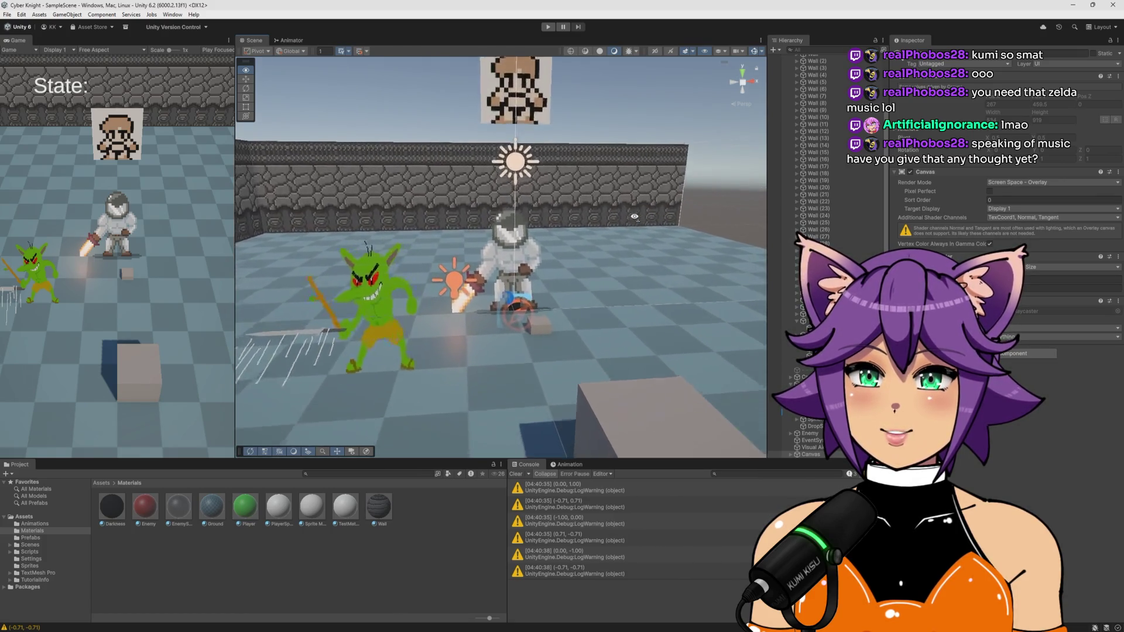
pyautogui.scroll(-5, 636, 218)
pyautogui.moveTo(636, 218)
pyautogui.mouseDown()
pyautogui.moveTo(609, 266)
pyautogui.moveTo(617, 260)
pyautogui.mouseUp()
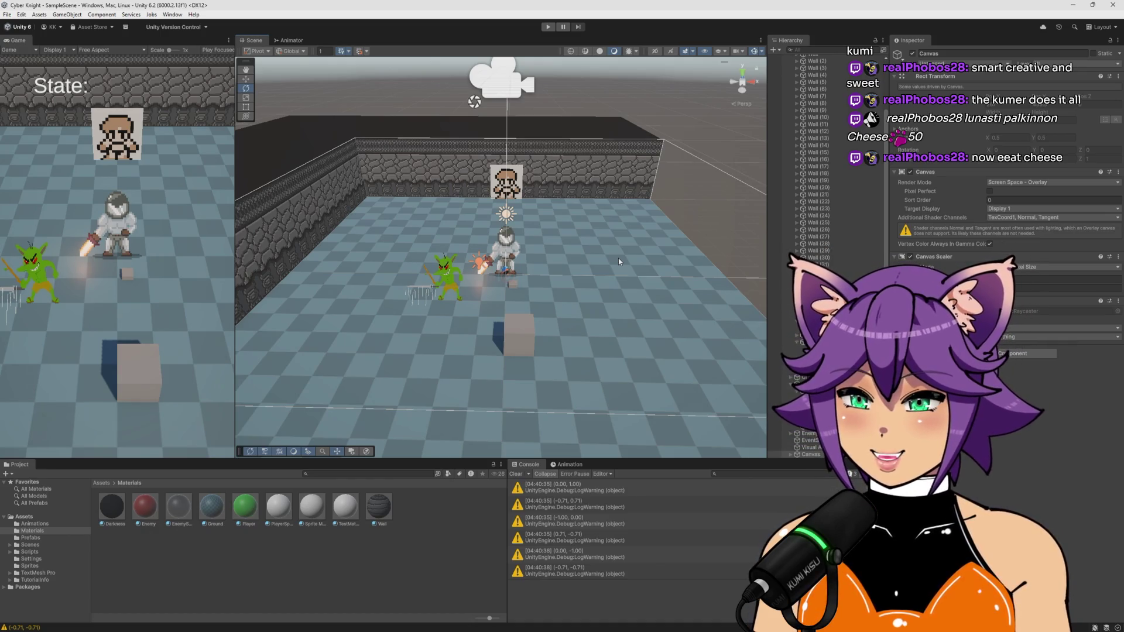
# Clear the direction-vector warnings from the Console
pyautogui.click(516, 474)
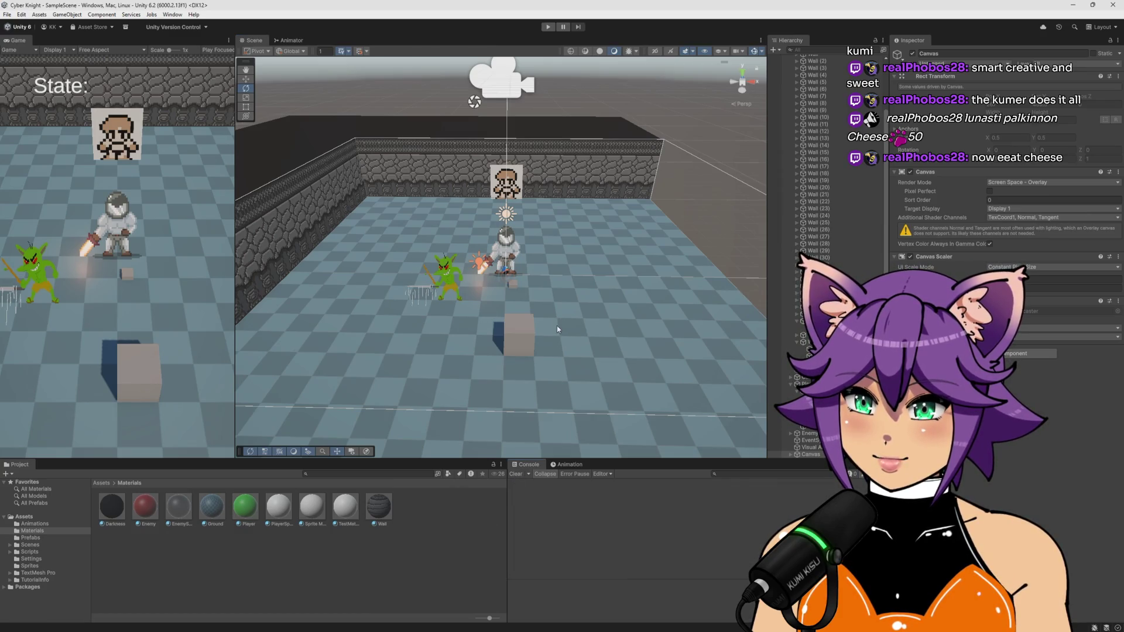